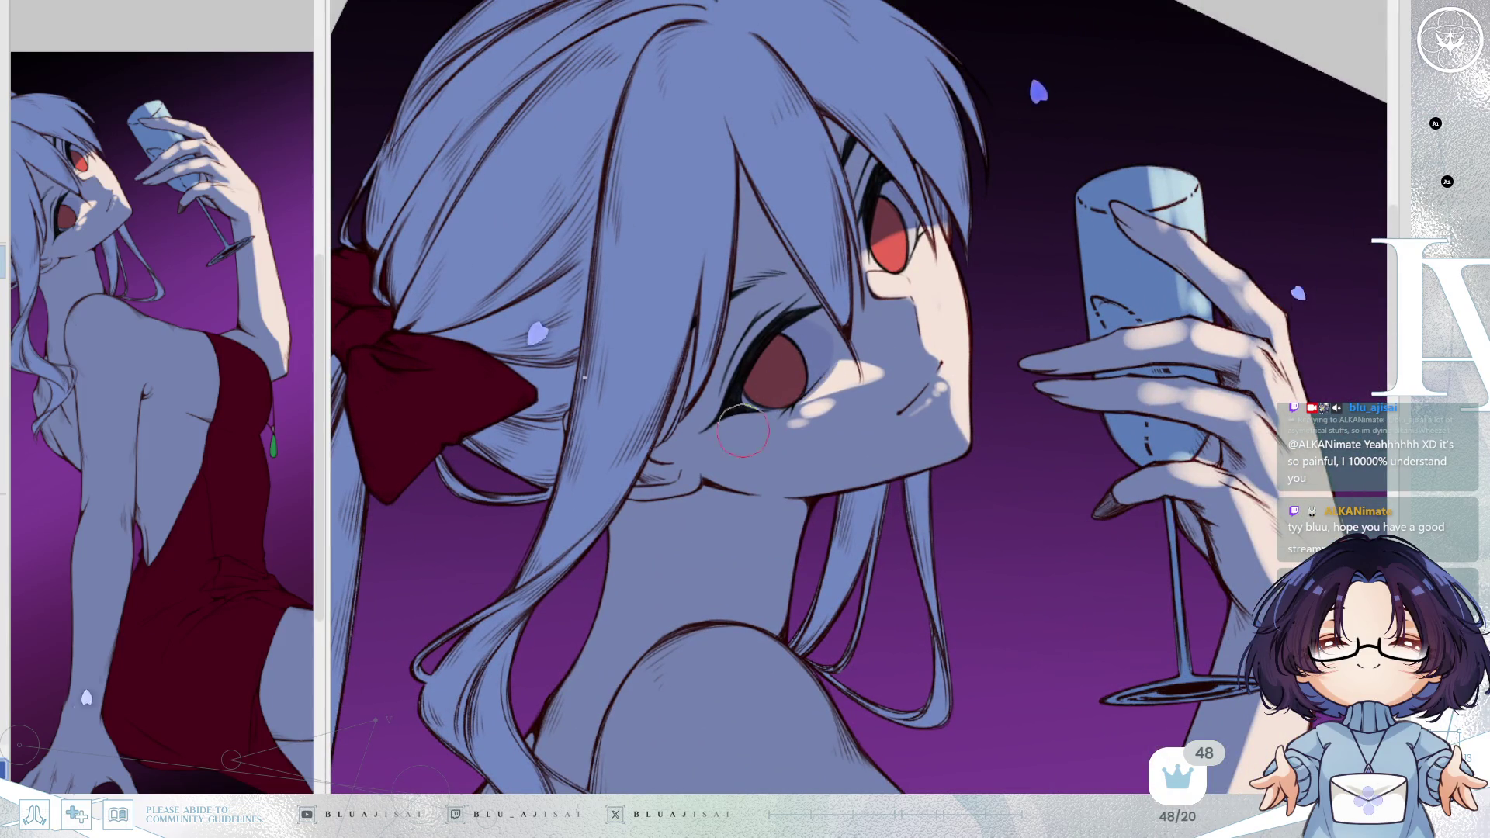
# Rotate, tilt and mirror the canvas view to inspect the girl's face.
pyautogui.press('-')
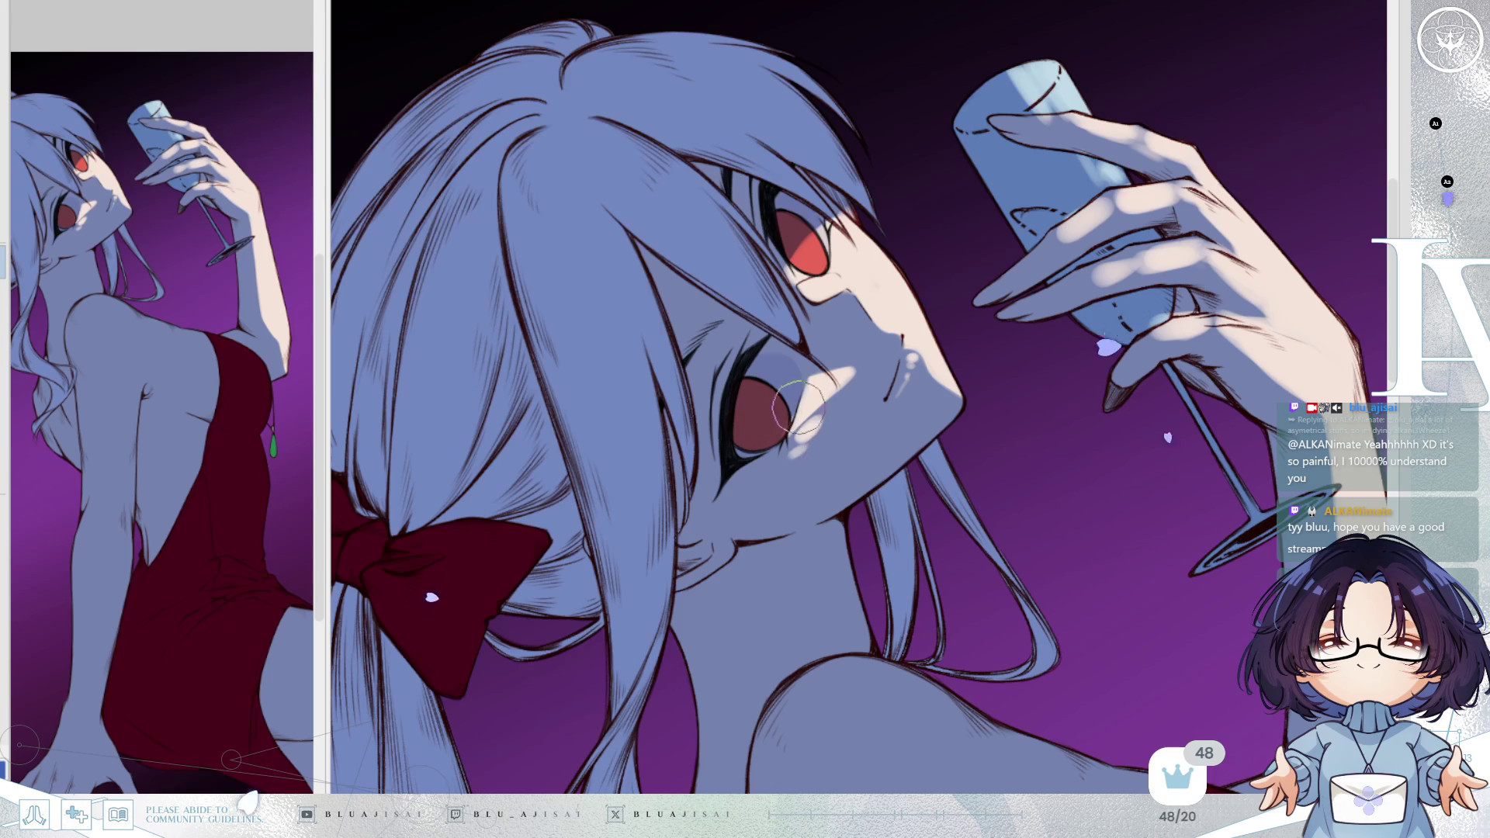
pyautogui.moveTo(812, 384); pyautogui.dragTo(1067, 292)
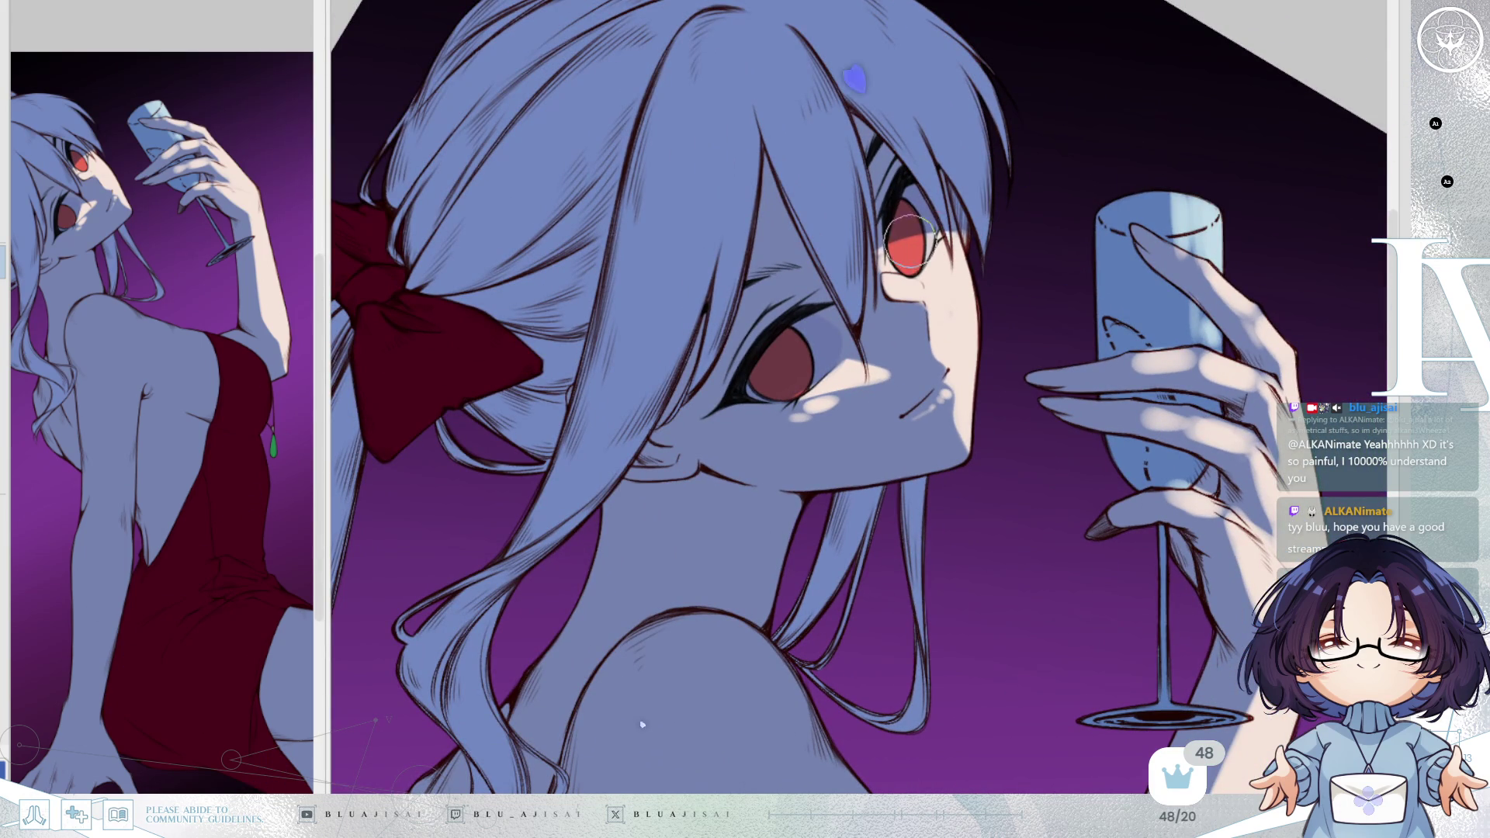
pyautogui.moveTo(996, 226); pyautogui.dragTo(1254, 223)
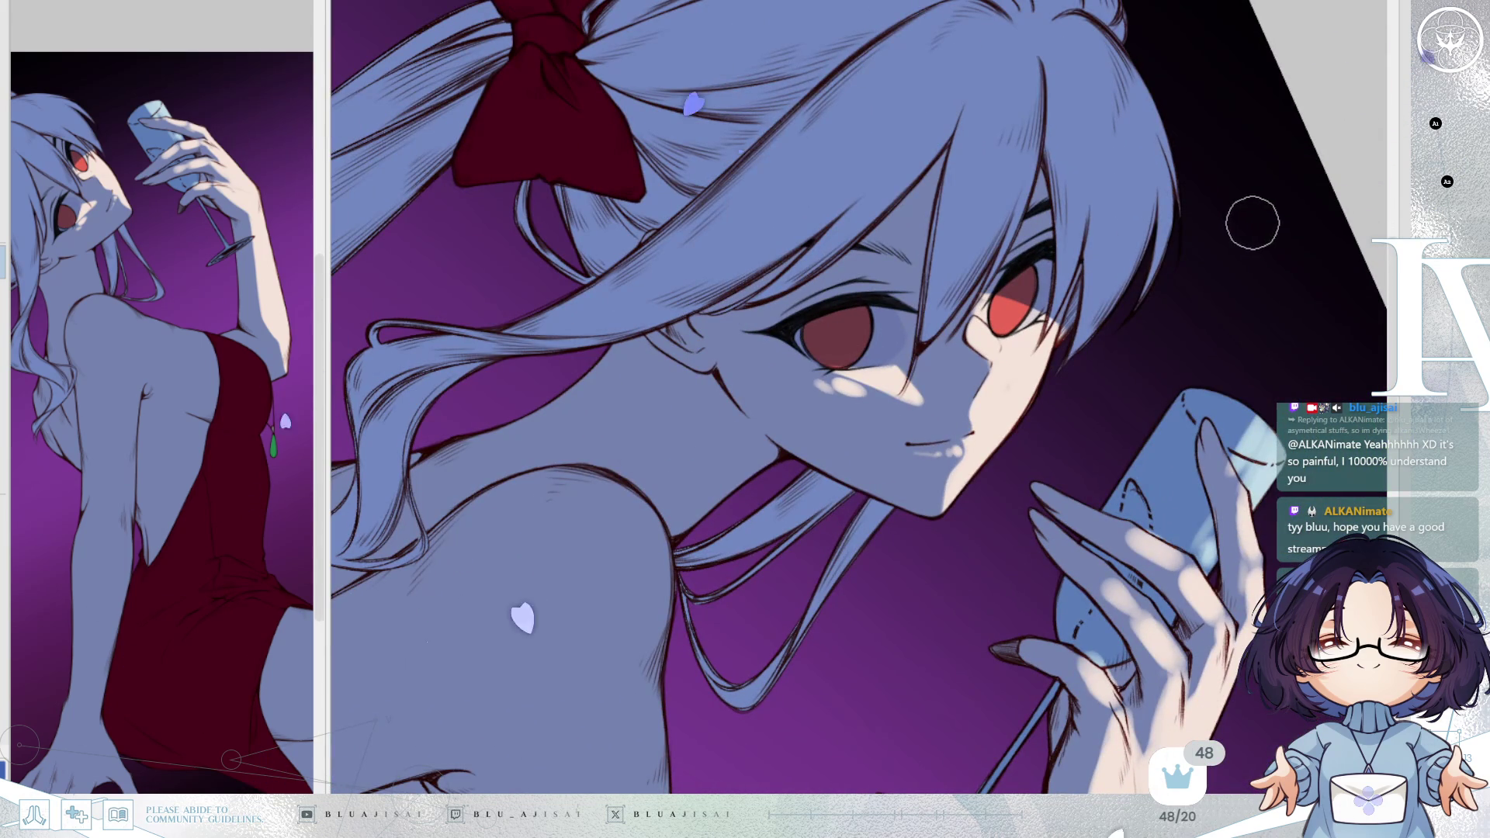
pyautogui.moveTo(1112, 287)
pyautogui.mouseDown()
pyautogui.moveTo(1001, 397)
pyautogui.moveTo(960, 386)
pyautogui.mouseUp()
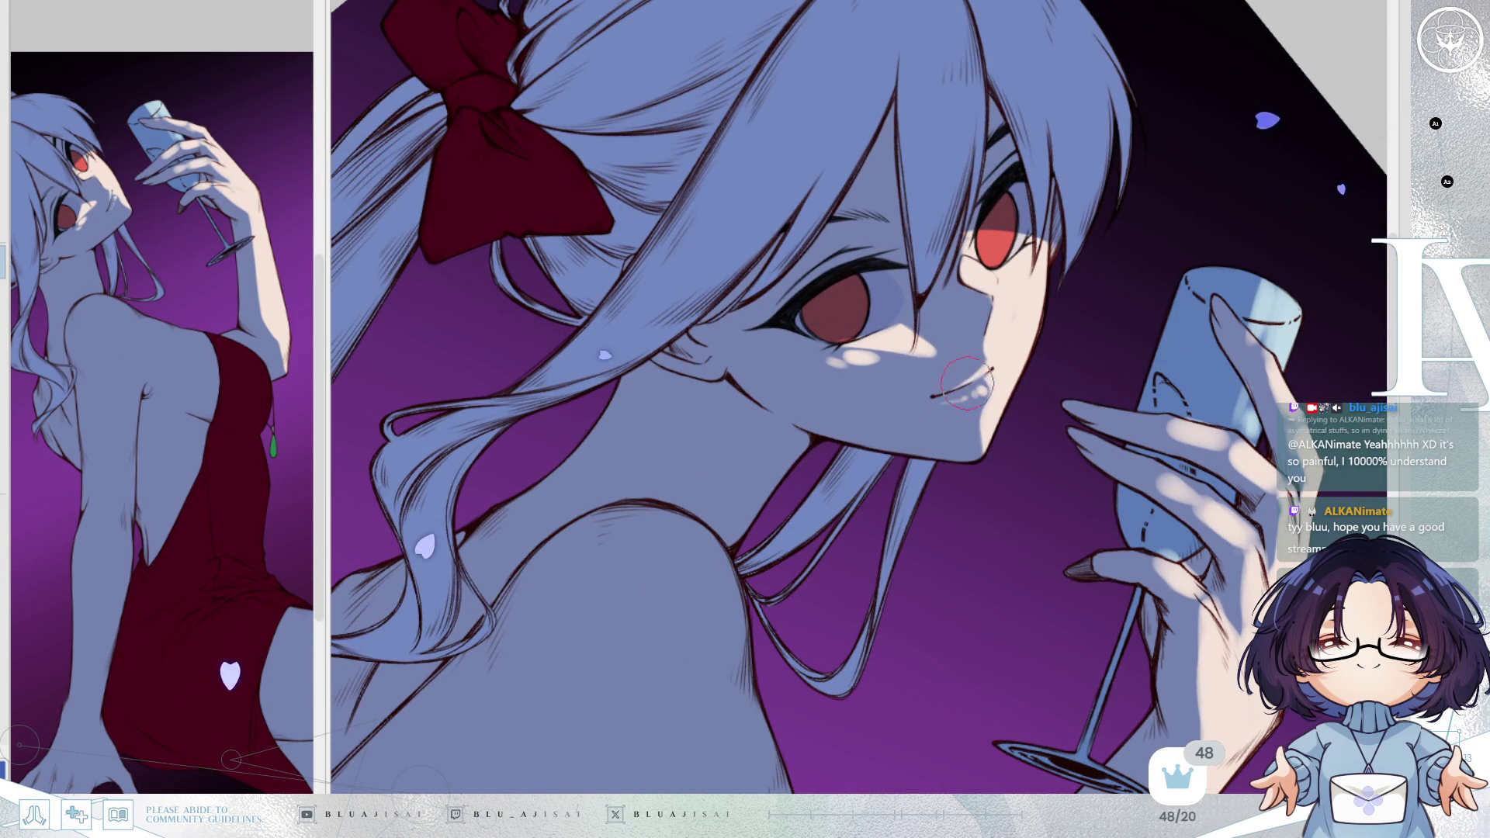
pyautogui.scroll(-2, 1110, 310)
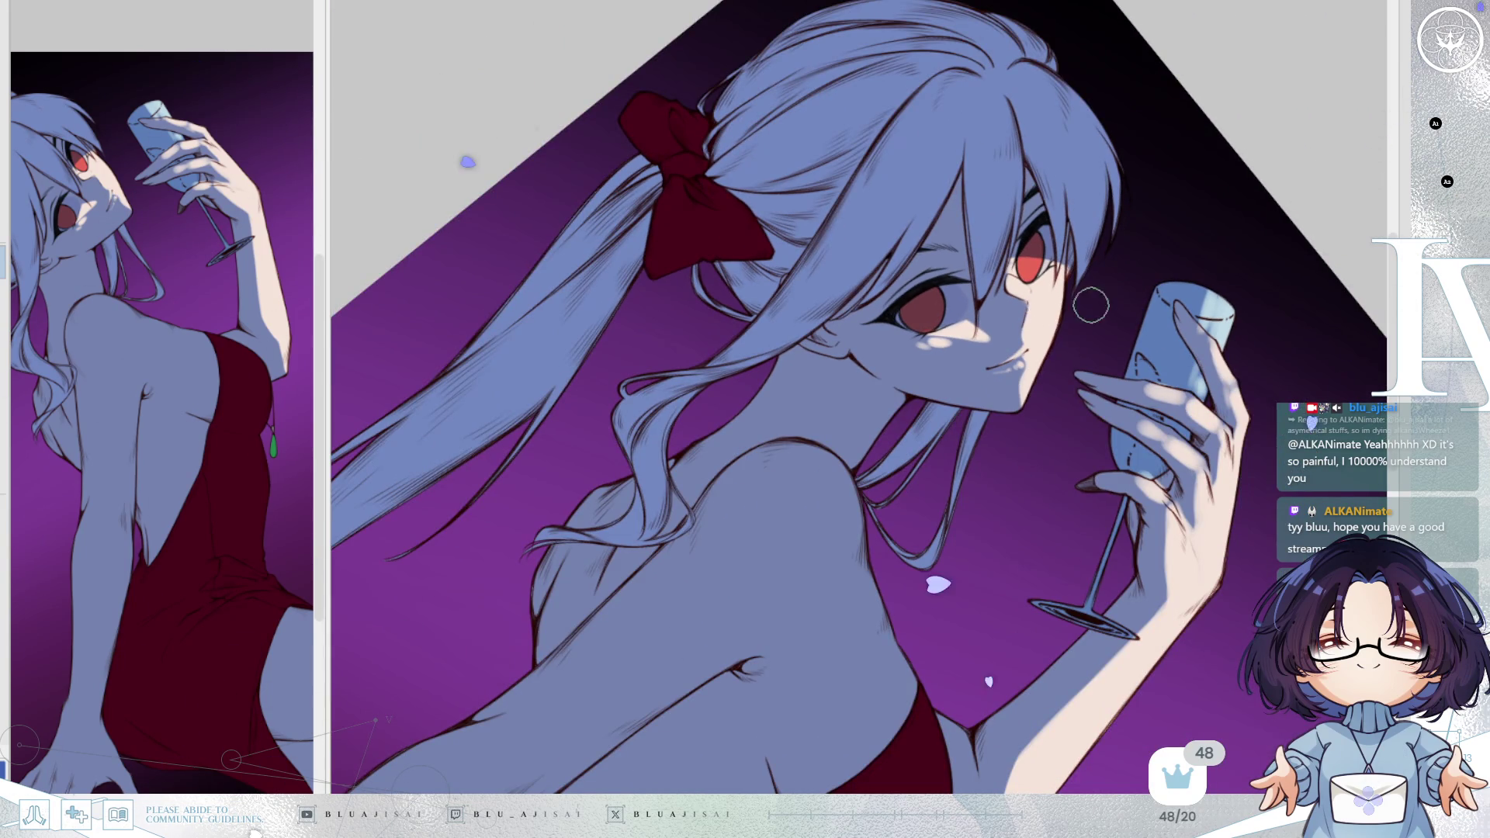
pyautogui.press('h')
pyautogui.moveTo(1068, 319); pyautogui.dragTo(854, 288)
pyautogui.scroll(3, 774, 253)
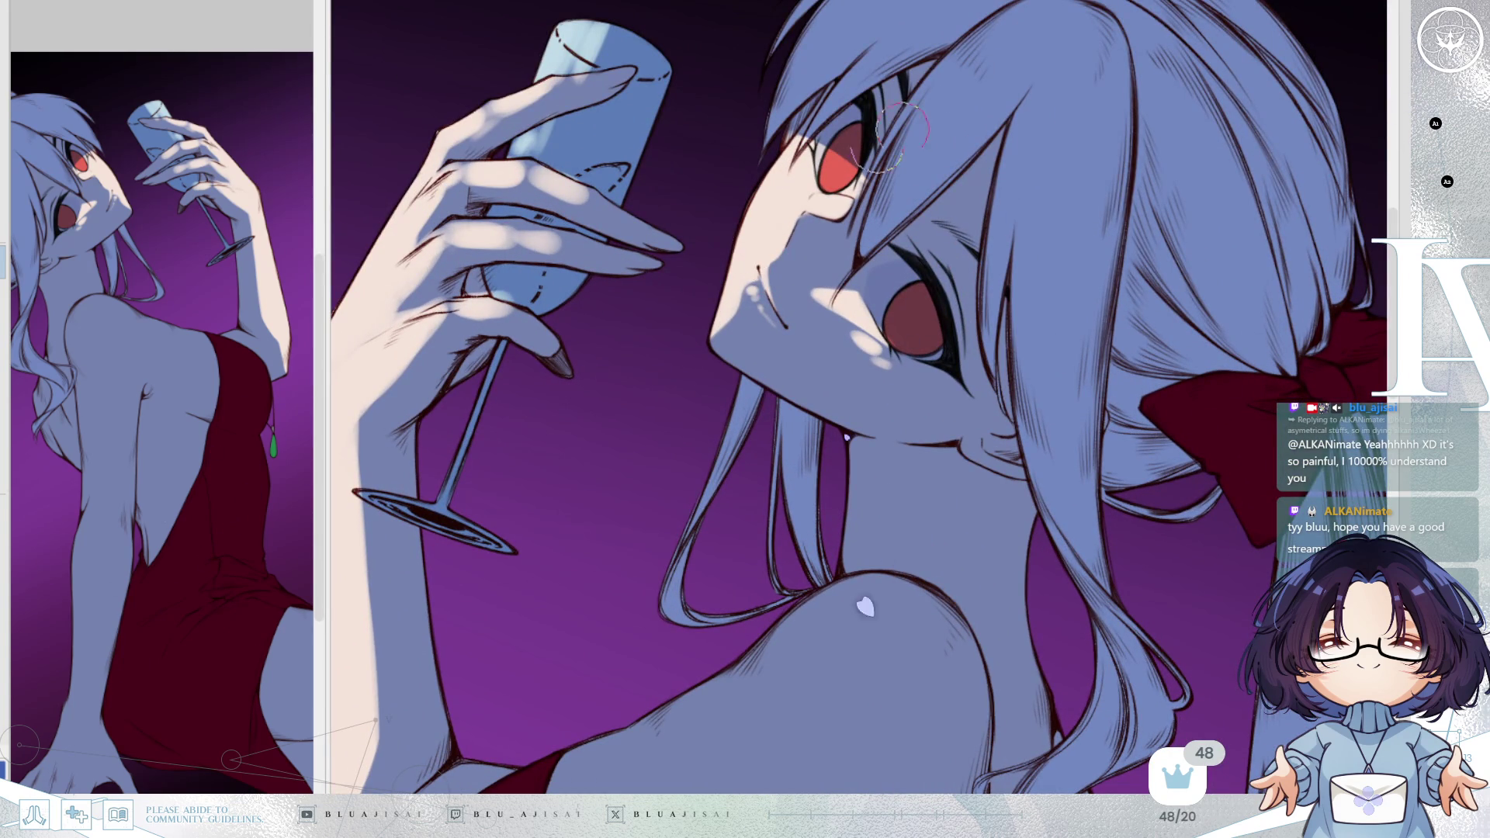
# Paint a light highlight on the neck just below the jaw.
pyautogui.scroll(-3, 827, 190)
pyautogui.moveTo(854, 232); pyautogui.dragTo(1018, 289)
pyautogui.scroll(3, 1018, 288)
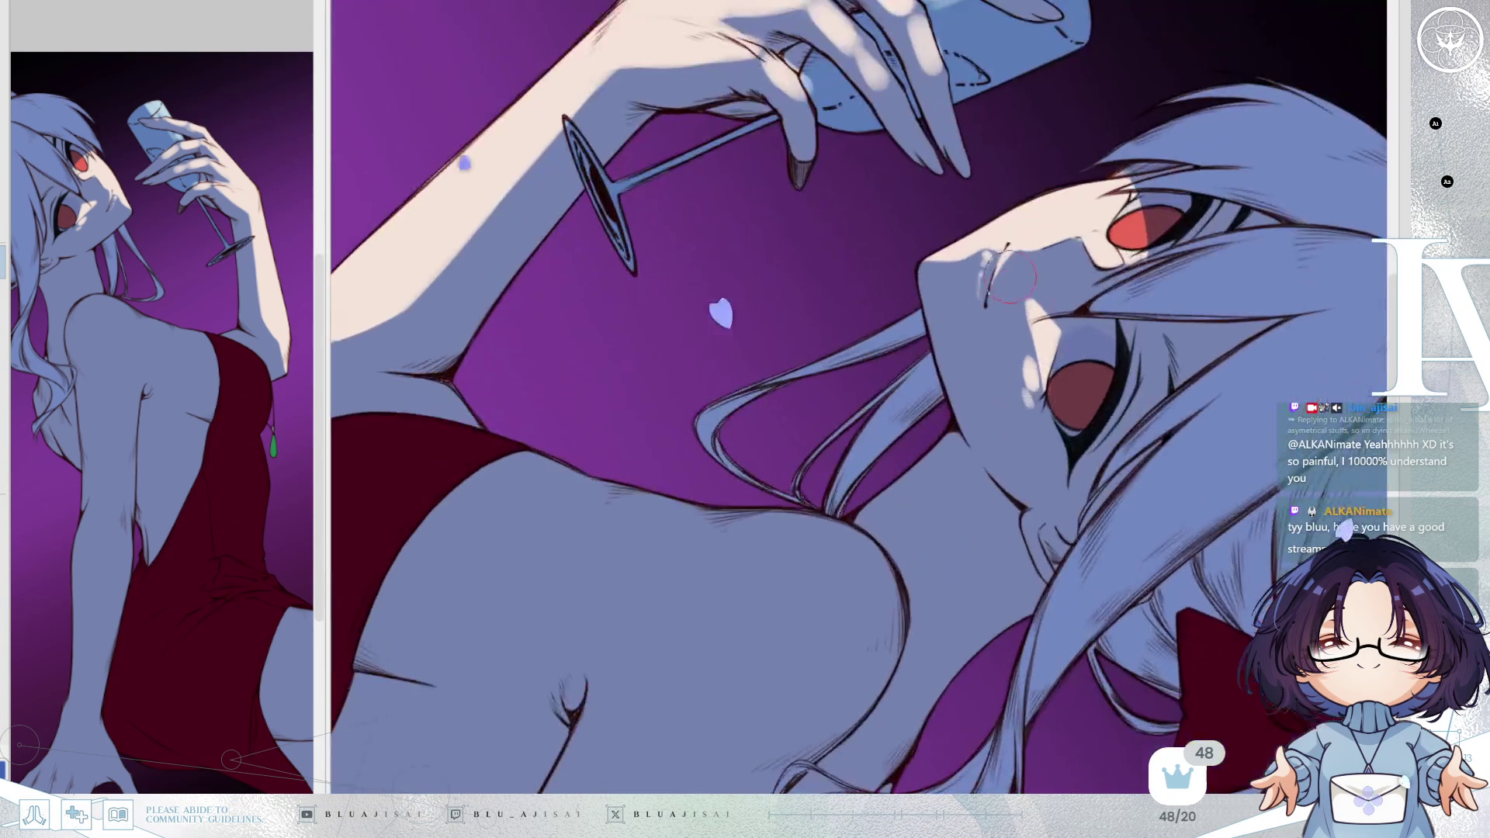
pyautogui.moveTo(927, 261); pyautogui.dragTo(982, 303)
pyautogui.scroll(1, 982, 303)
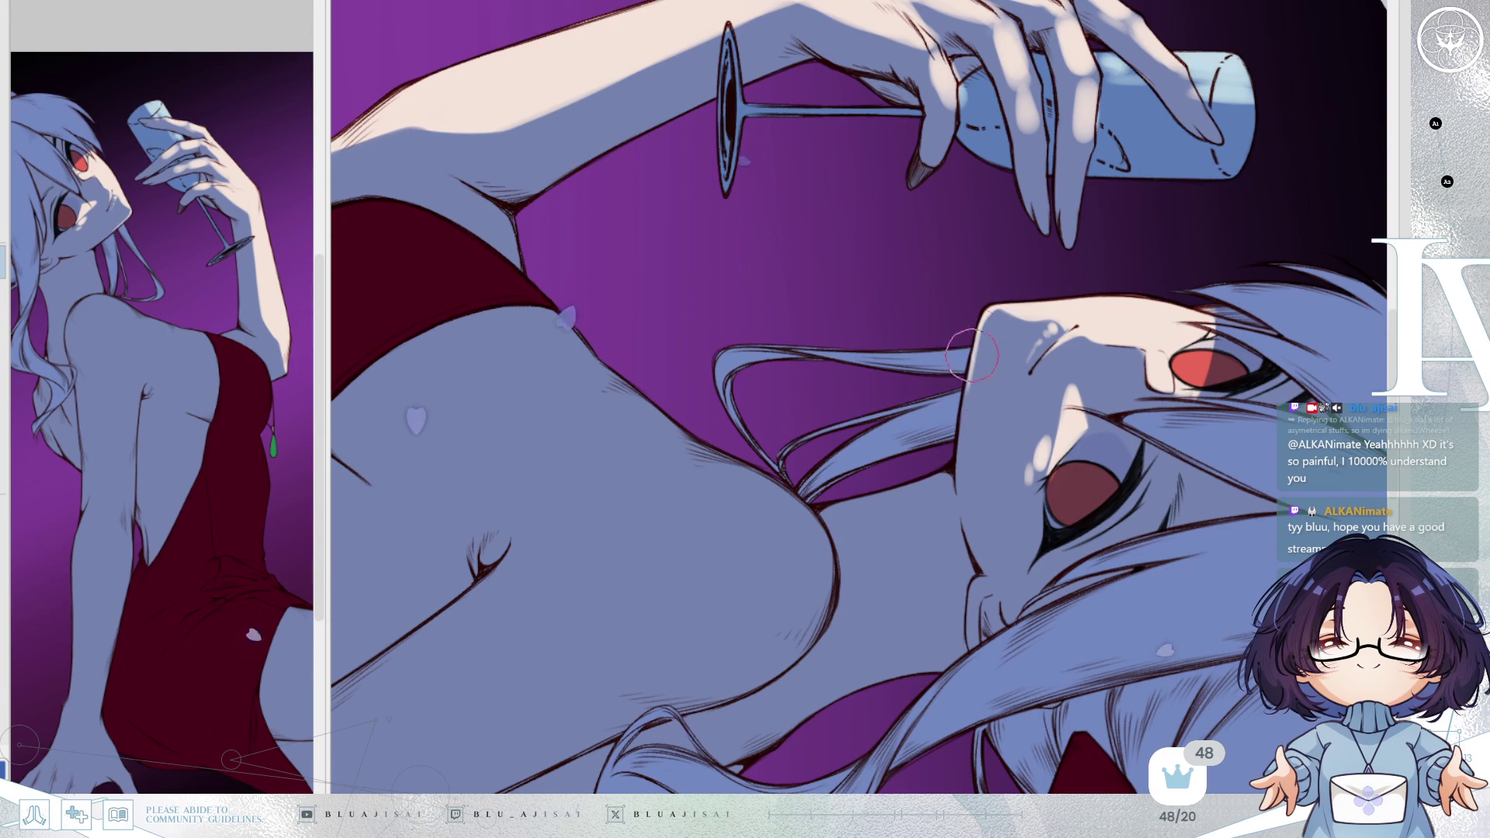
pyautogui.moveTo(965, 527)
pyautogui.mouseDown()
pyautogui.moveTo(962, 392)
pyautogui.moveTo(937, 405)
pyautogui.mouseUp()
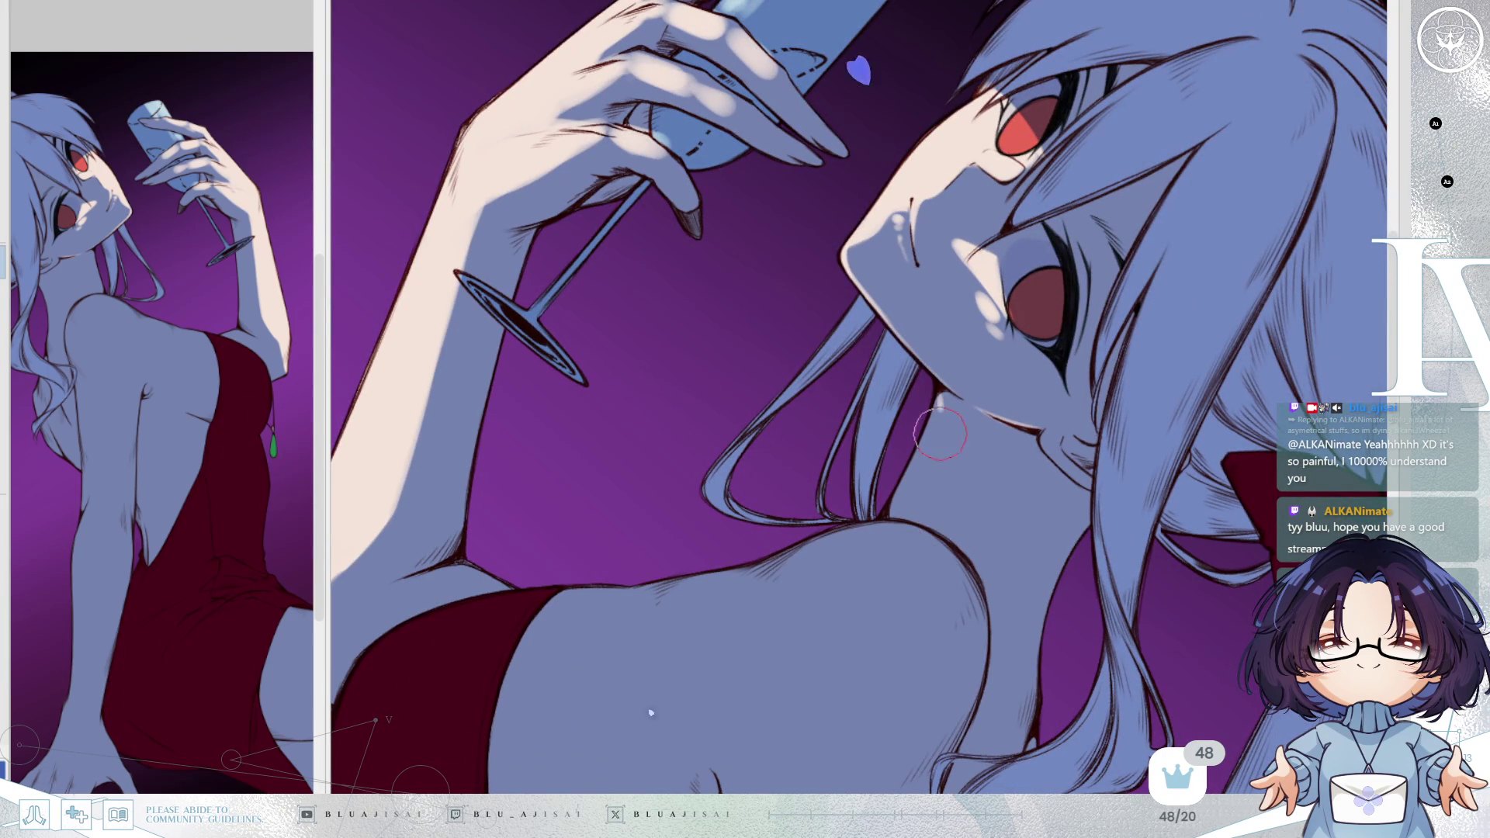
pyautogui.moveTo(938, 406)
pyautogui.mouseDown()
pyautogui.moveTo(910, 497)
pyautogui.moveTo(911, 513)
pyautogui.moveTo(925, 442)
pyautogui.moveTo(928, 516)
pyautogui.mouseUp()
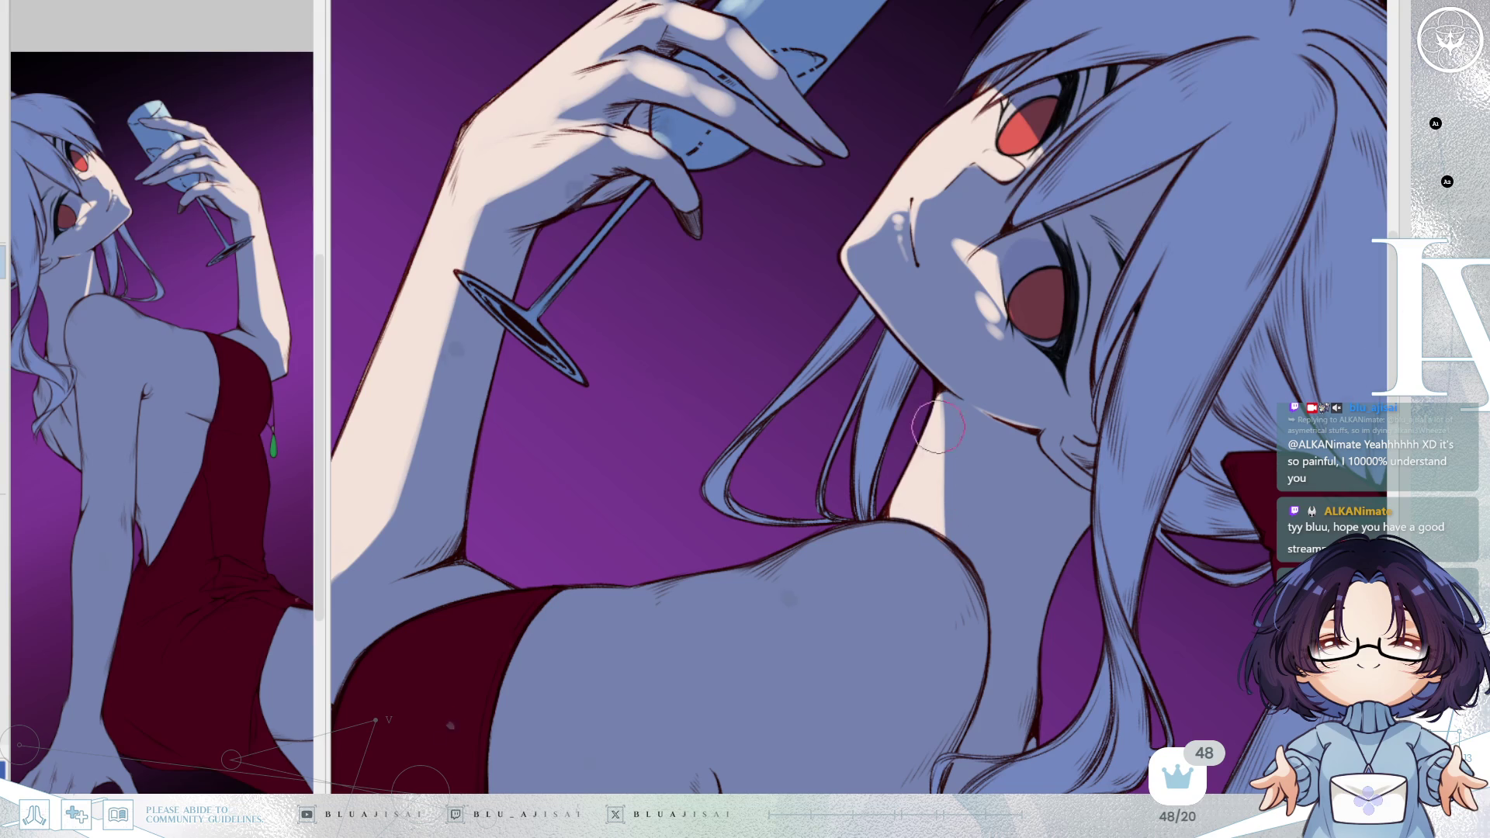
# Zoom out, then rotate and flip the view to review the whole figure.
pyautogui.hotkey('ctrl', '-')
pyautogui.press('-')
pyautogui.press('-')
pyautogui.press('-')
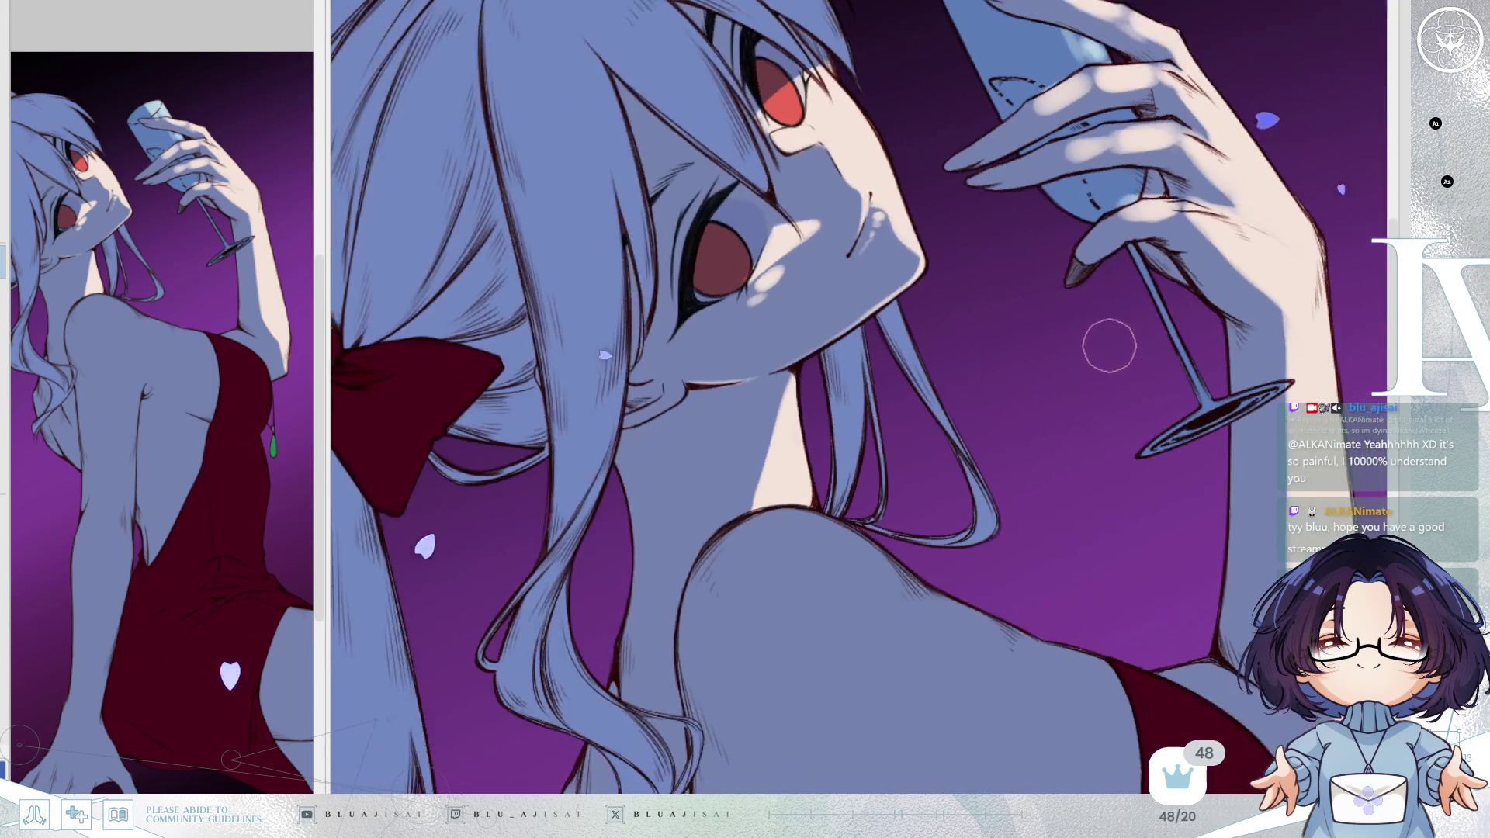
pyautogui.press('^')
pyautogui.press('-')
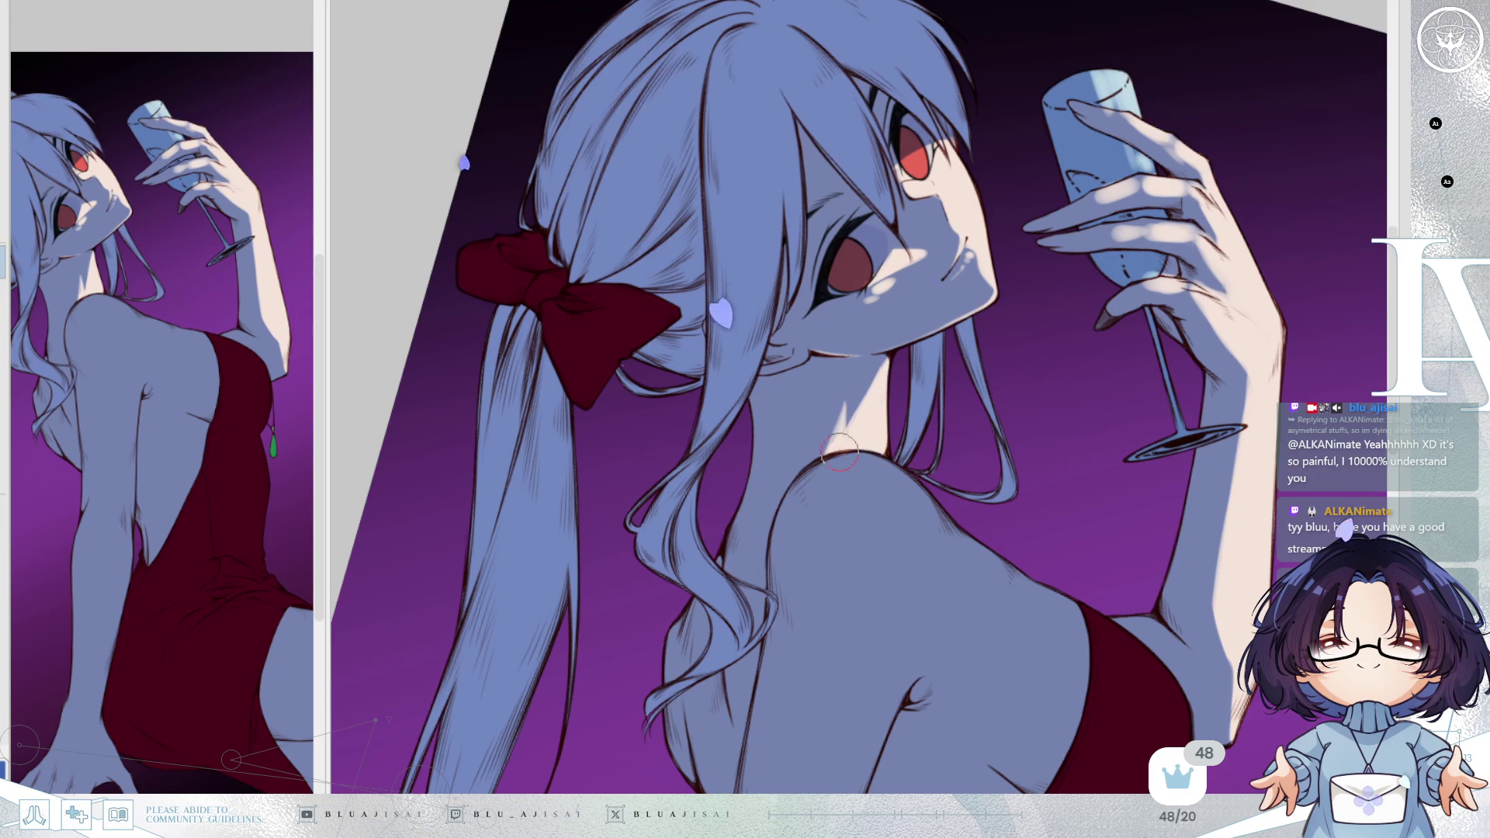
pyautogui.press('h')
pyautogui.press('-')
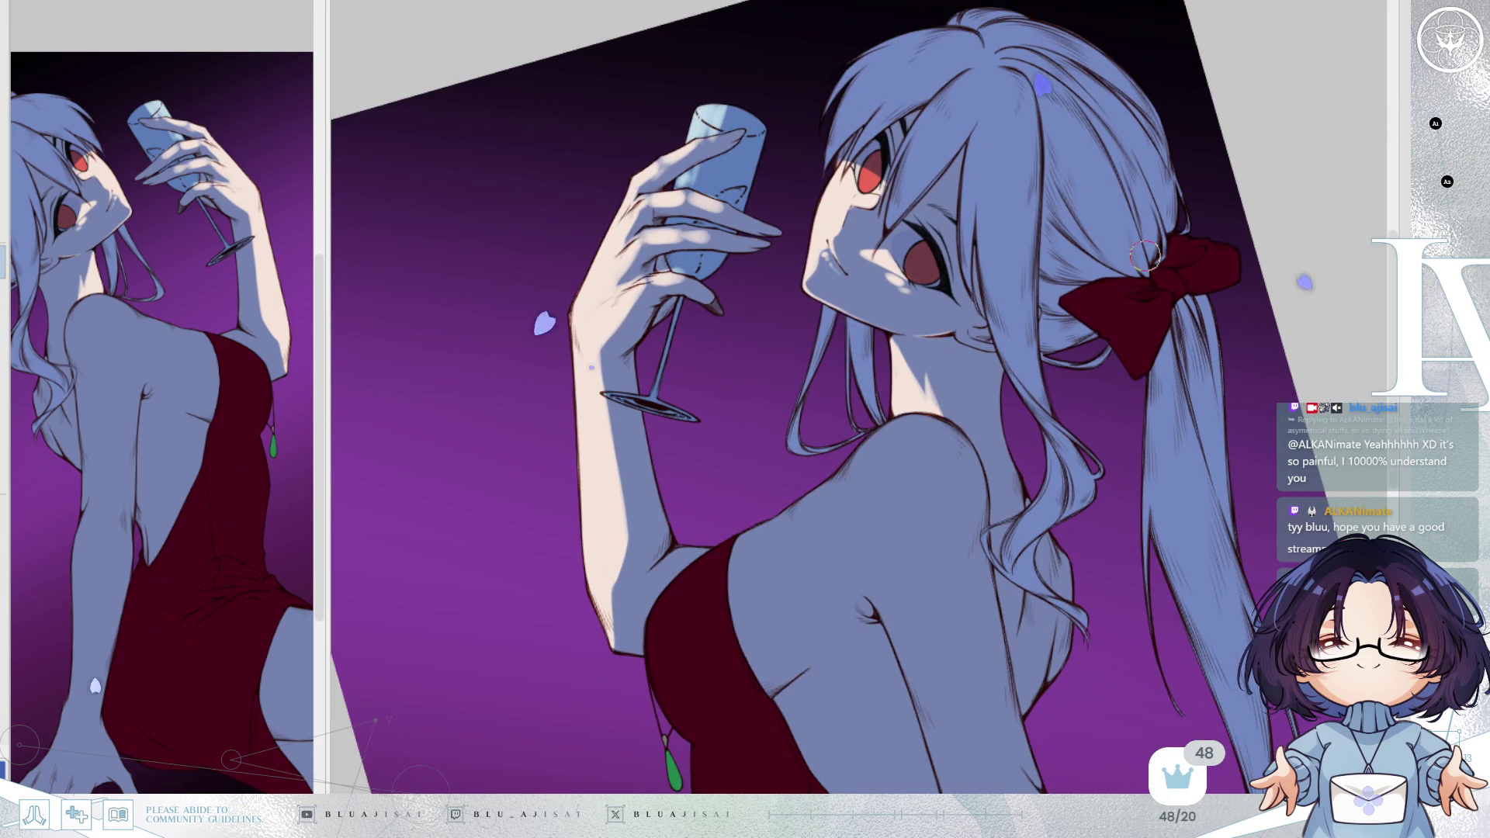
pyautogui.scroll(-3, 1147, 247)
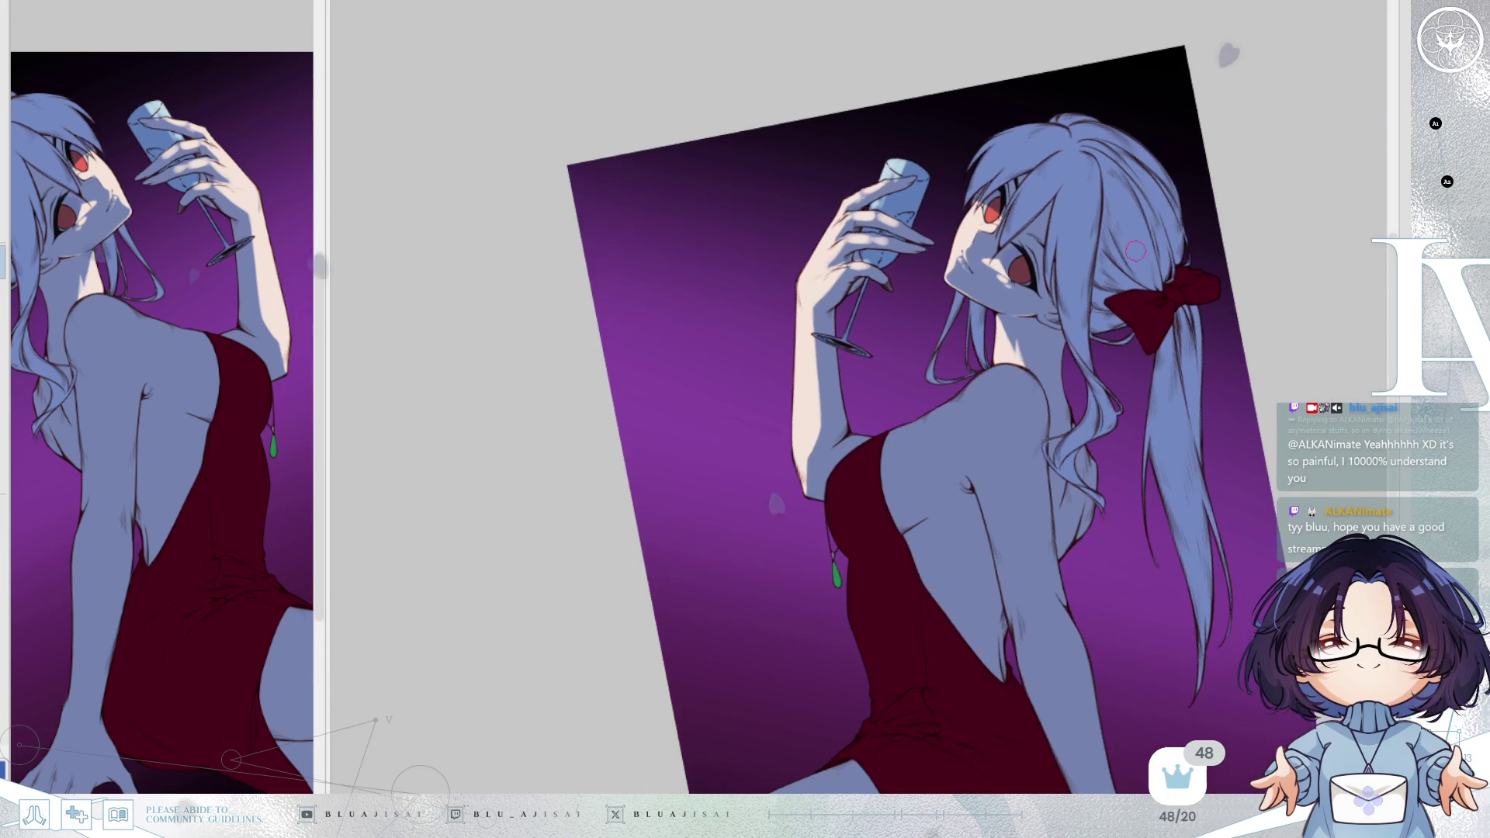
pyautogui.press('h')
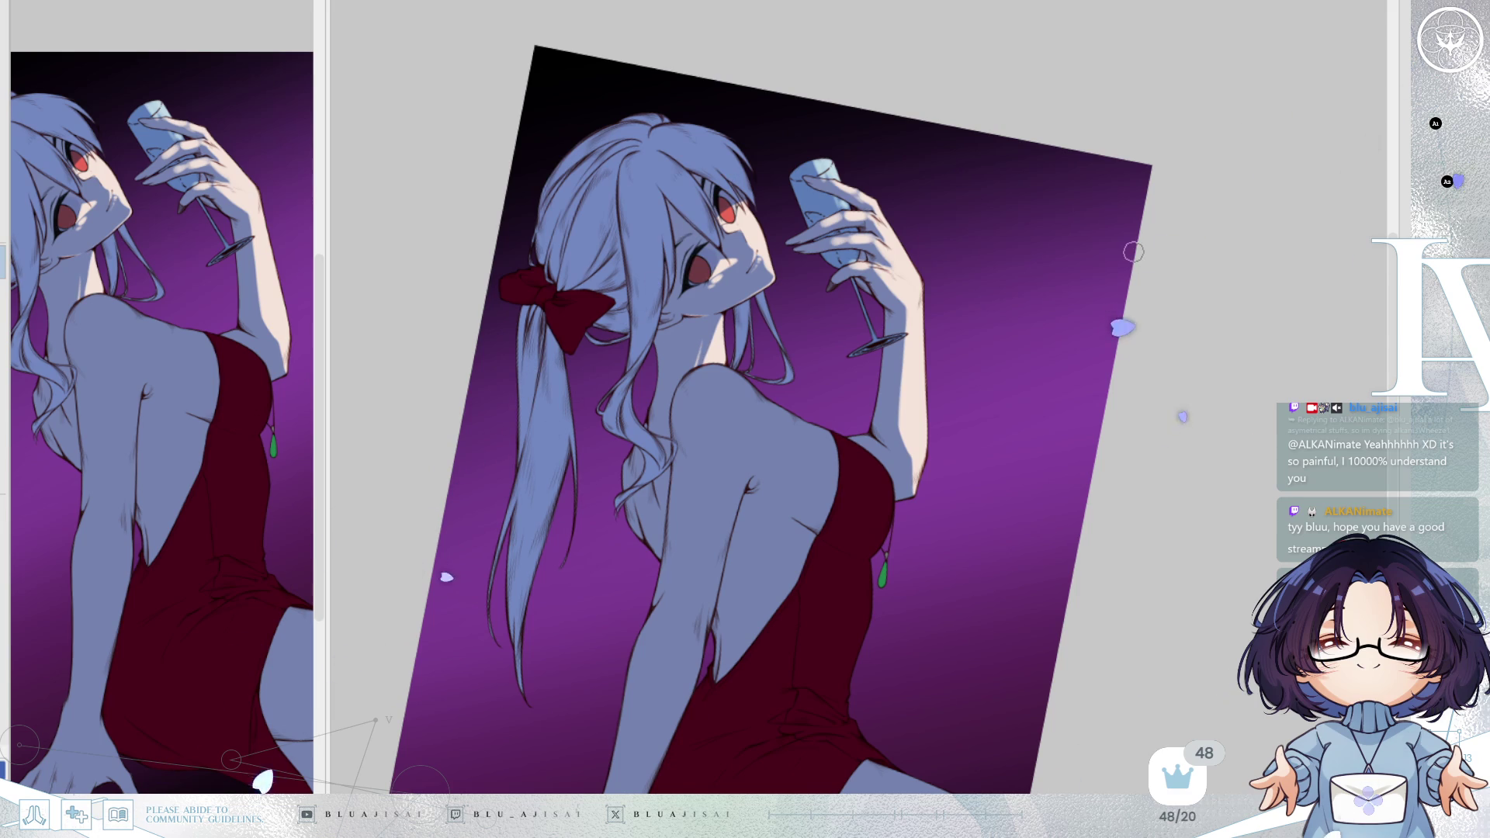
pyautogui.scroll(2, 1131, 253)
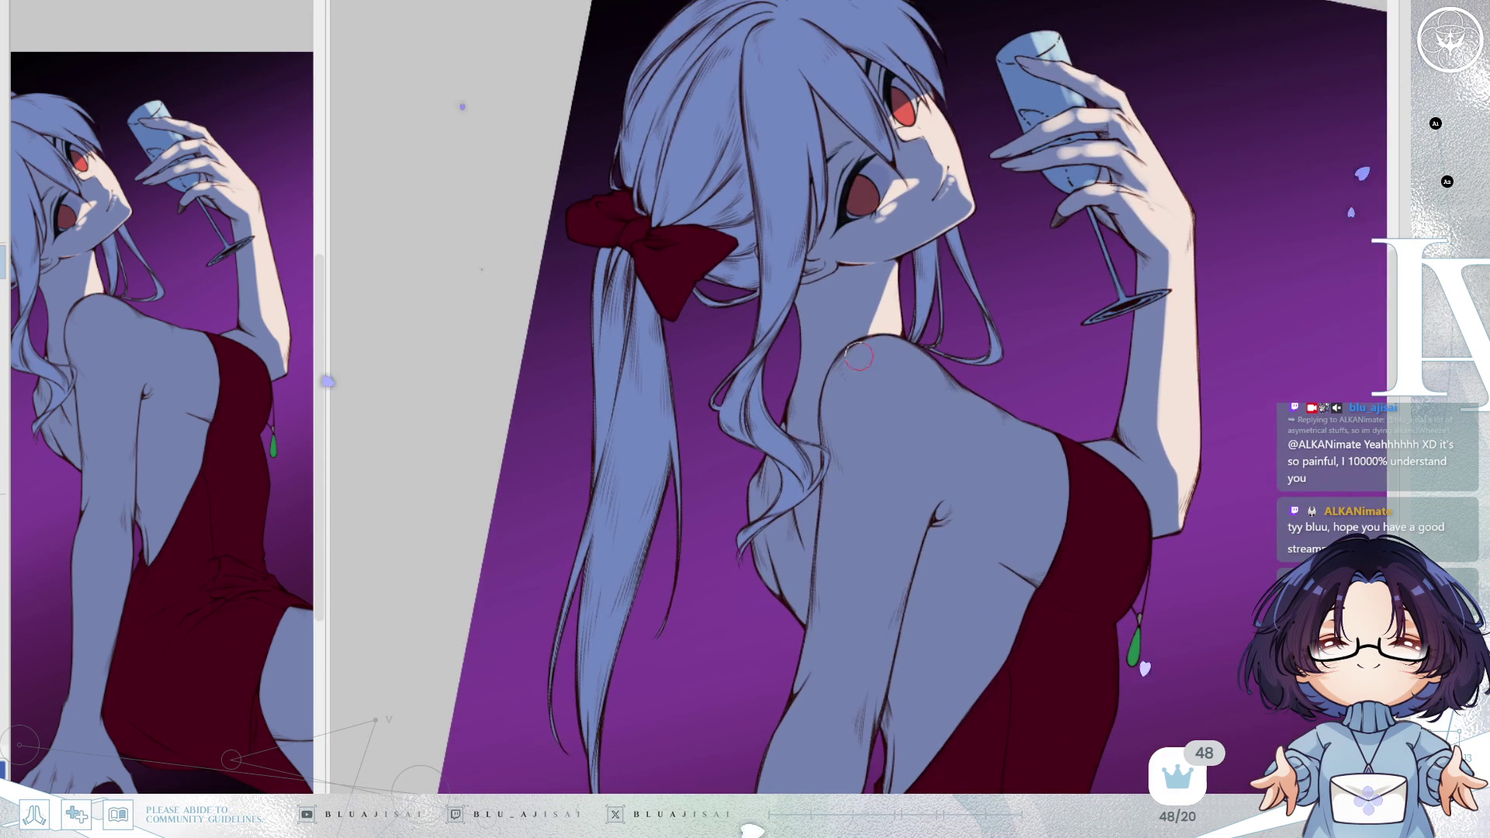
pyautogui.scroll(1, 859, 360)
pyautogui.moveTo(853, 381); pyautogui.dragTo(949, 392)
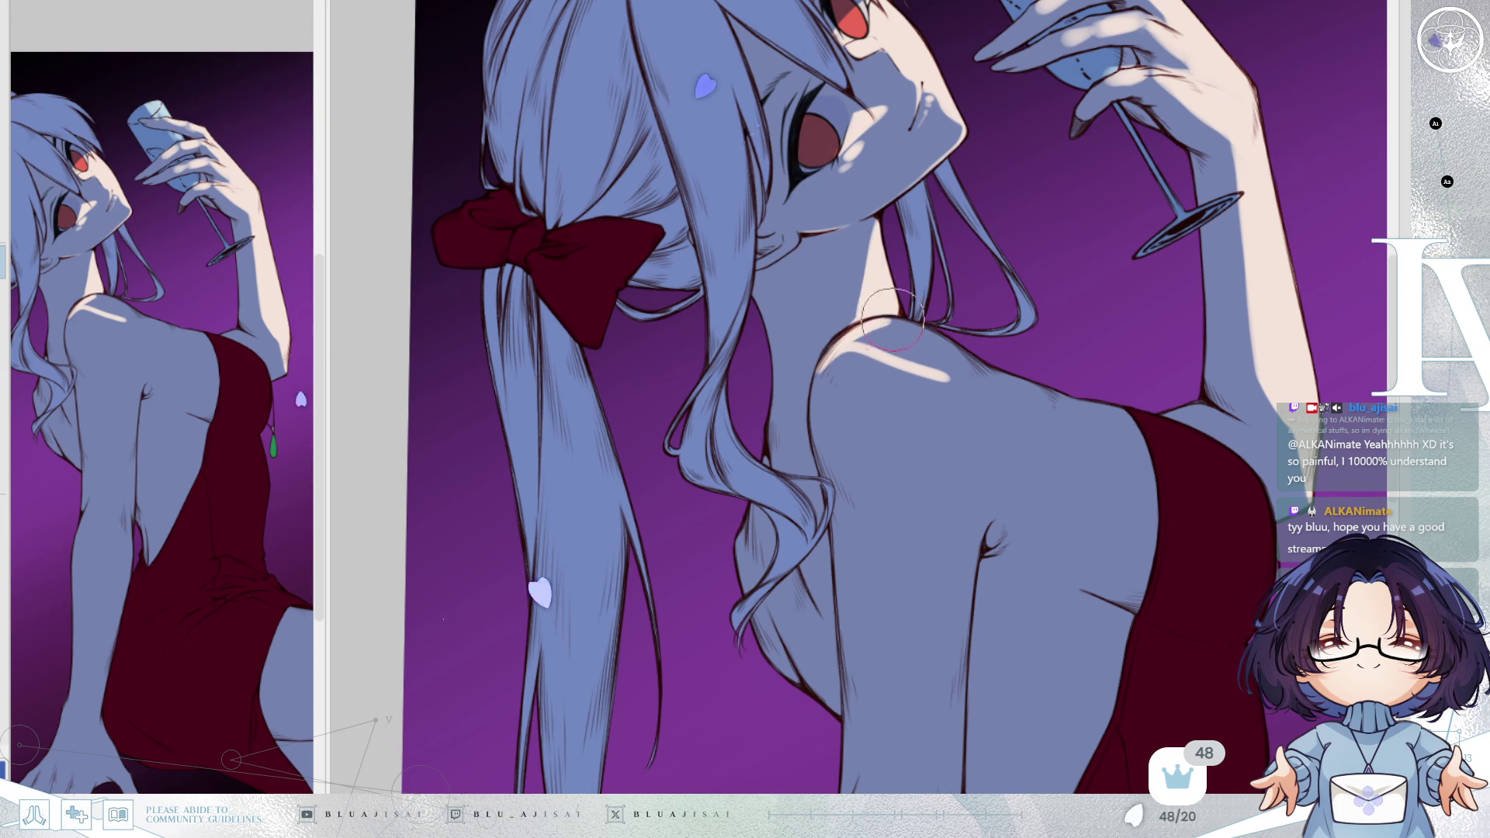
pyautogui.moveTo(883, 332); pyautogui.dragTo(845, 379)
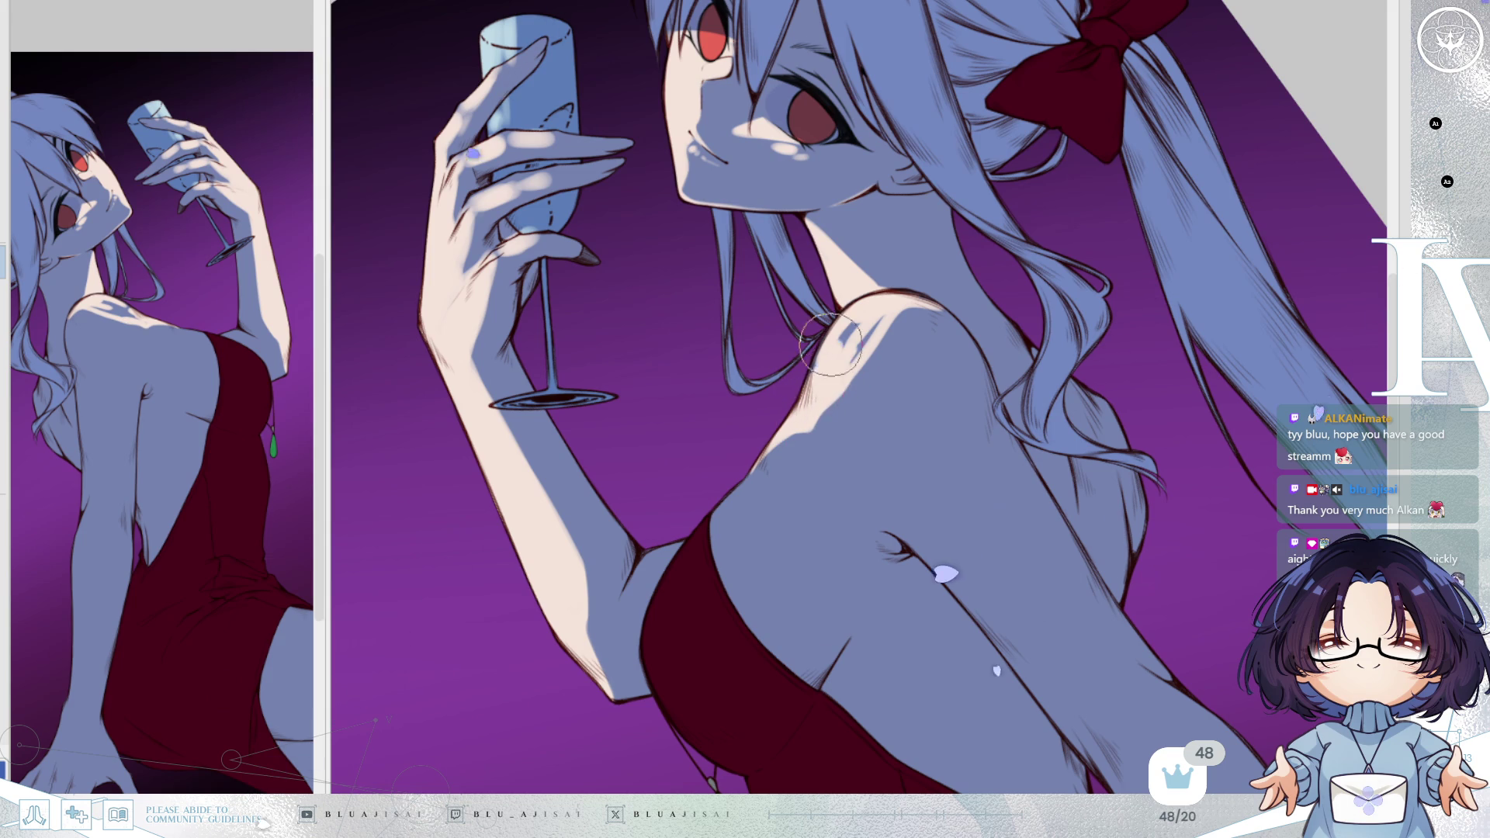
pyautogui.press('End')
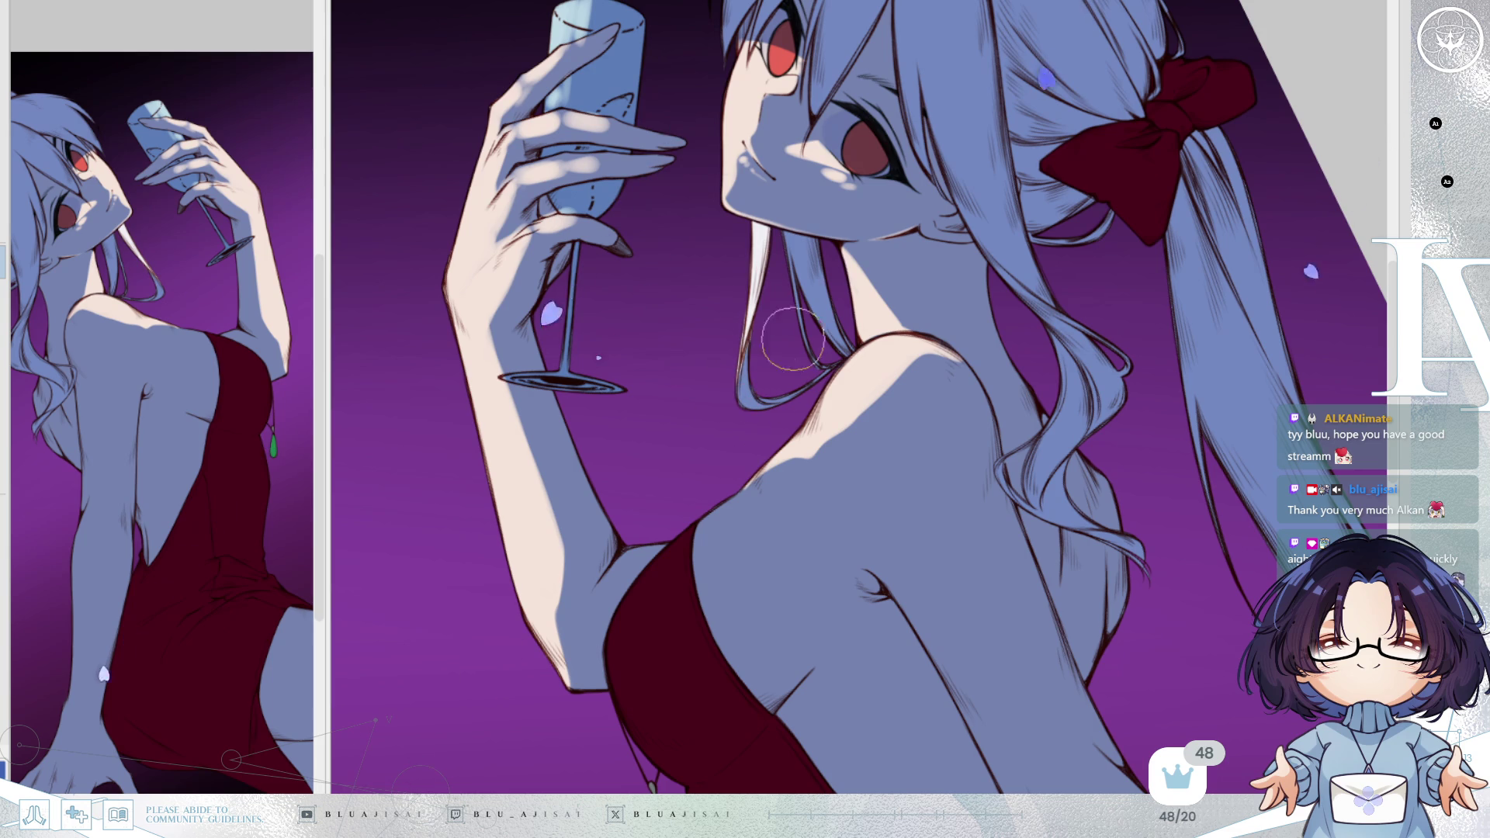
pyautogui.press('End')
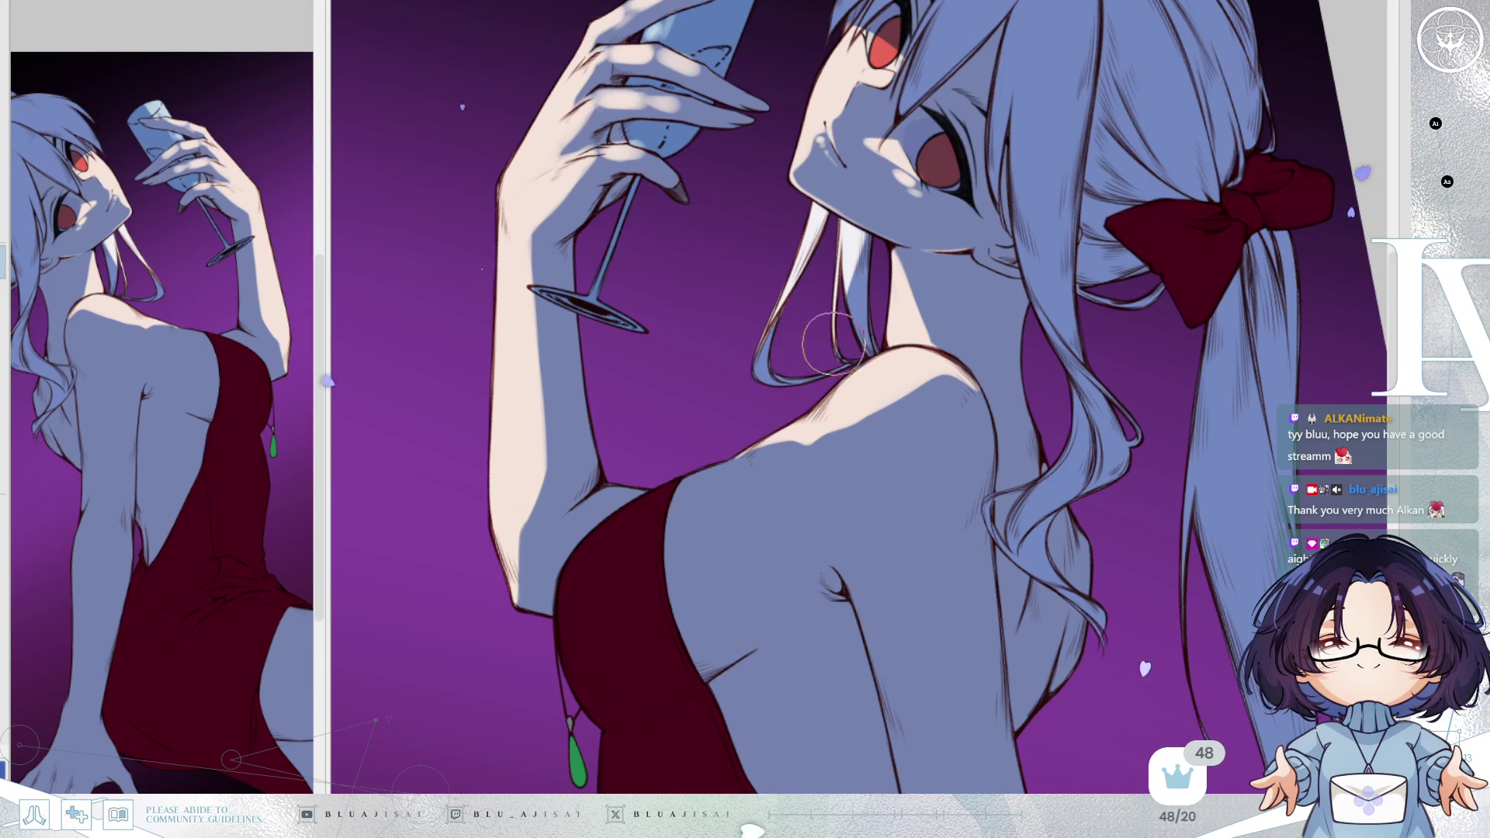
pyautogui.scroll(-5, 992, 273)
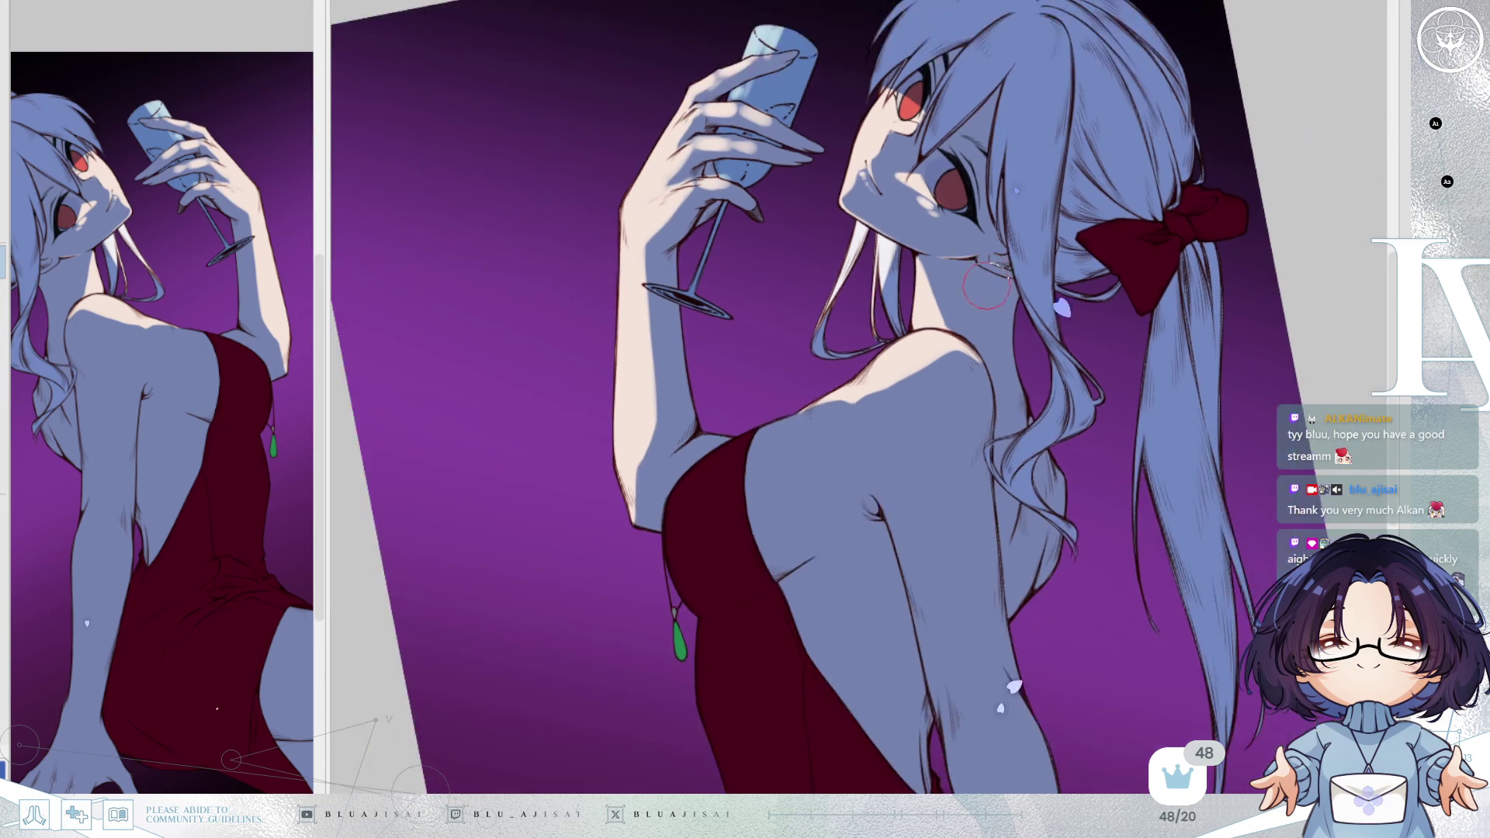
pyautogui.press('Delete')
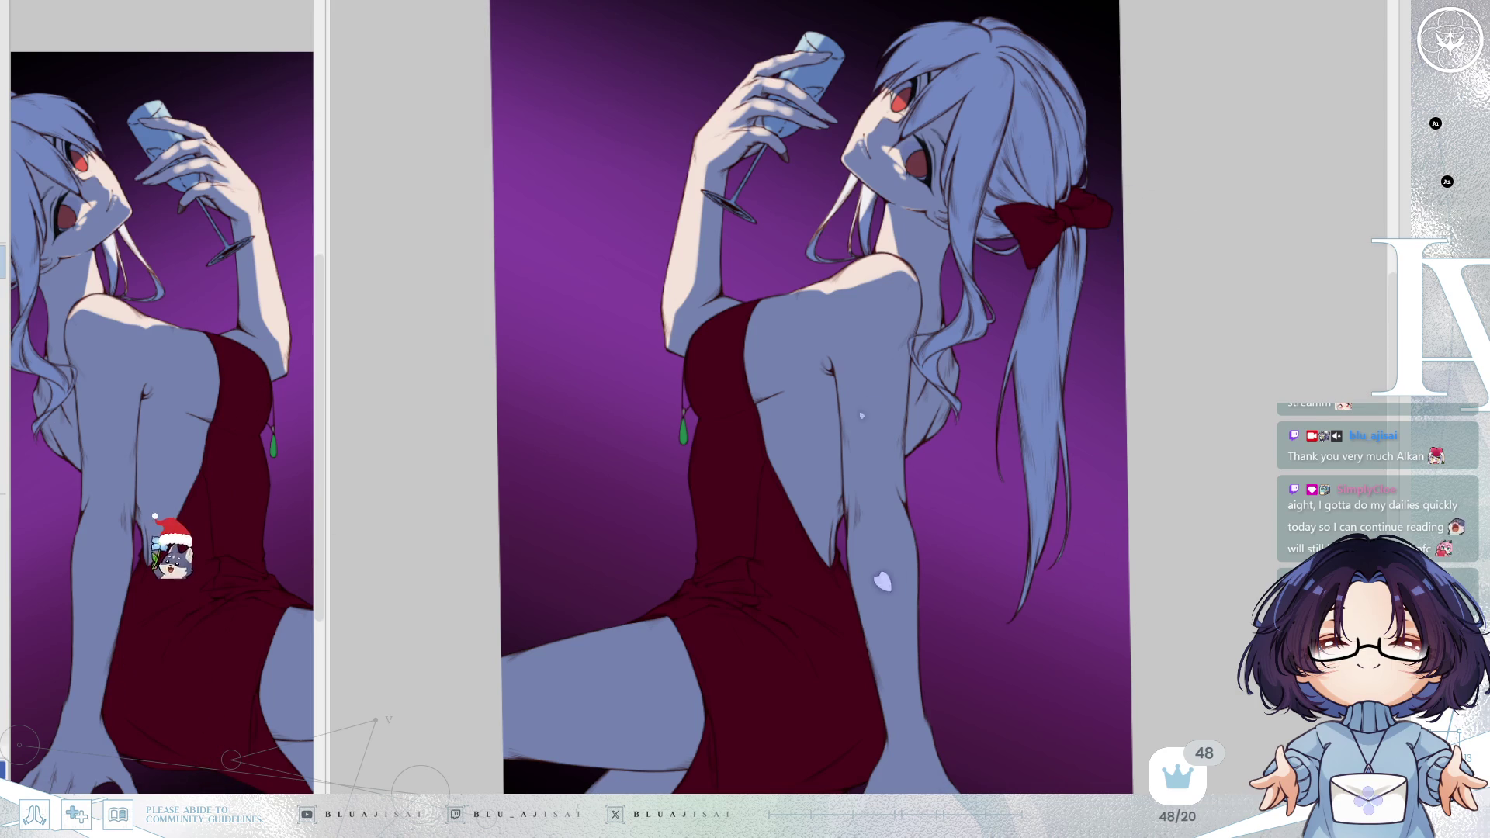
pyautogui.scroll(5, 869, 405)
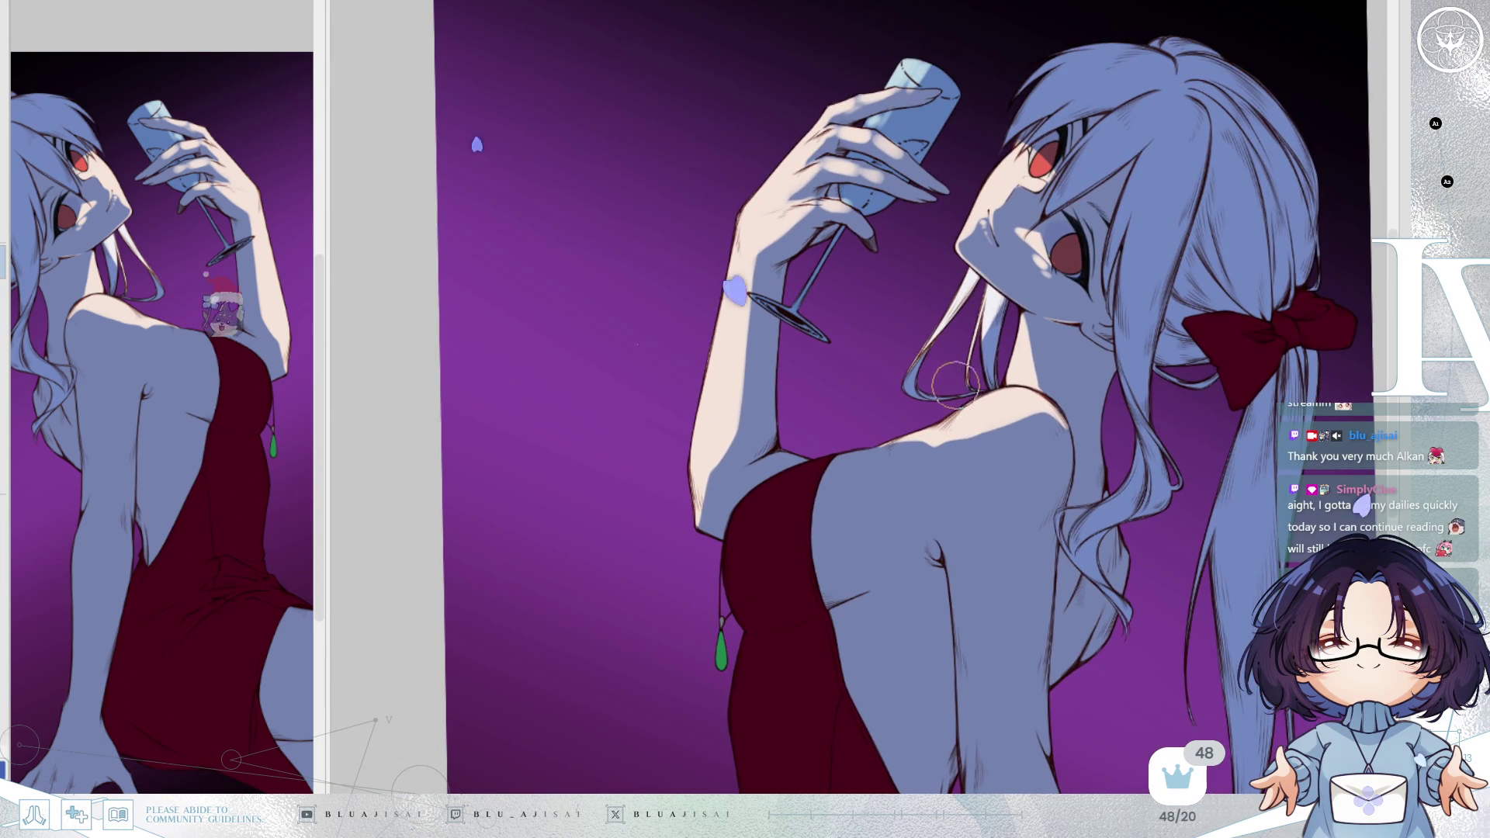
pyautogui.scroll(3, 811, 306)
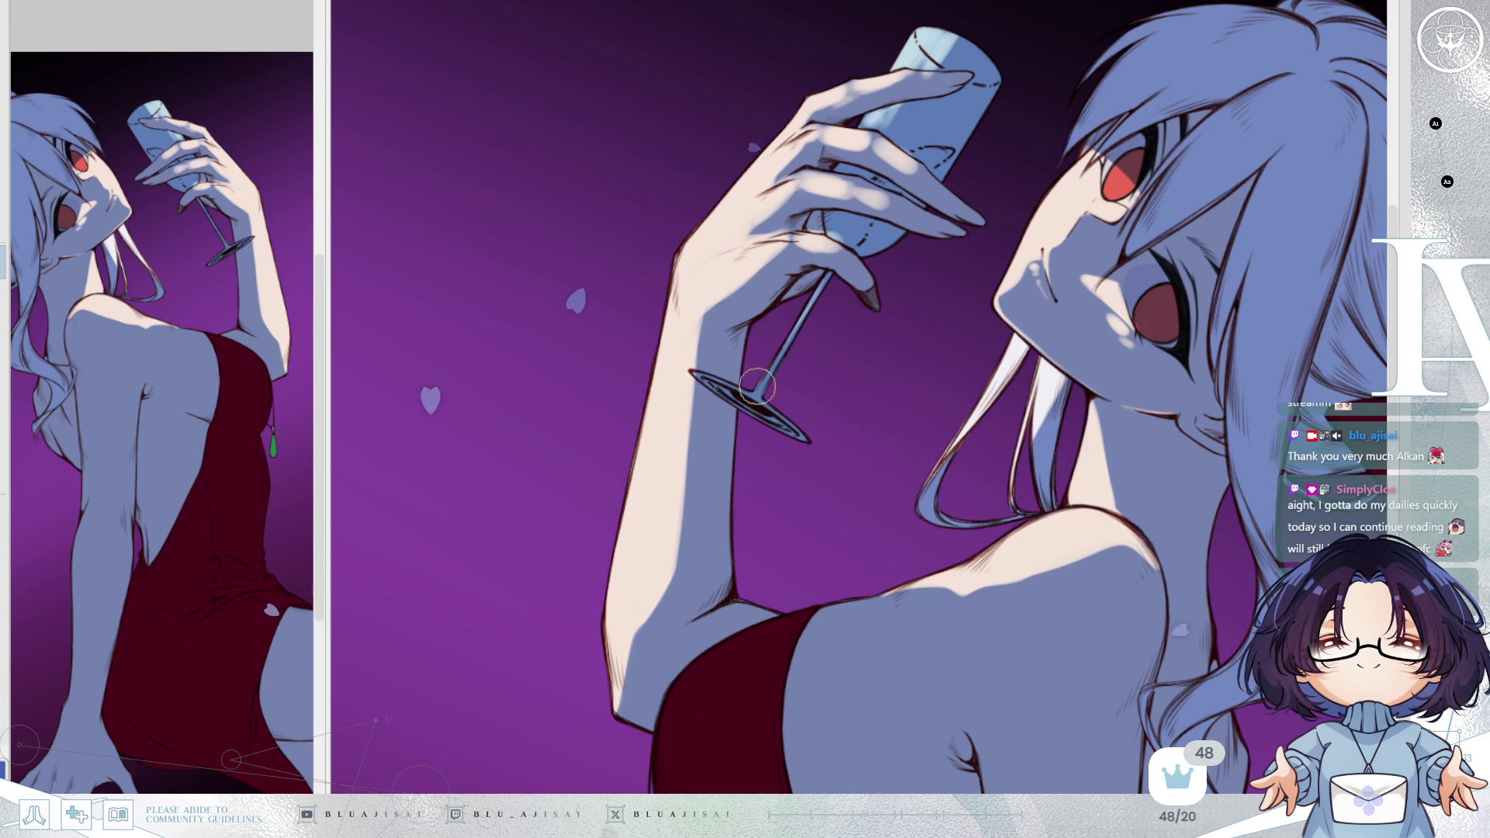
pyautogui.moveTo(928, 297); pyautogui.dragTo(842, 270)
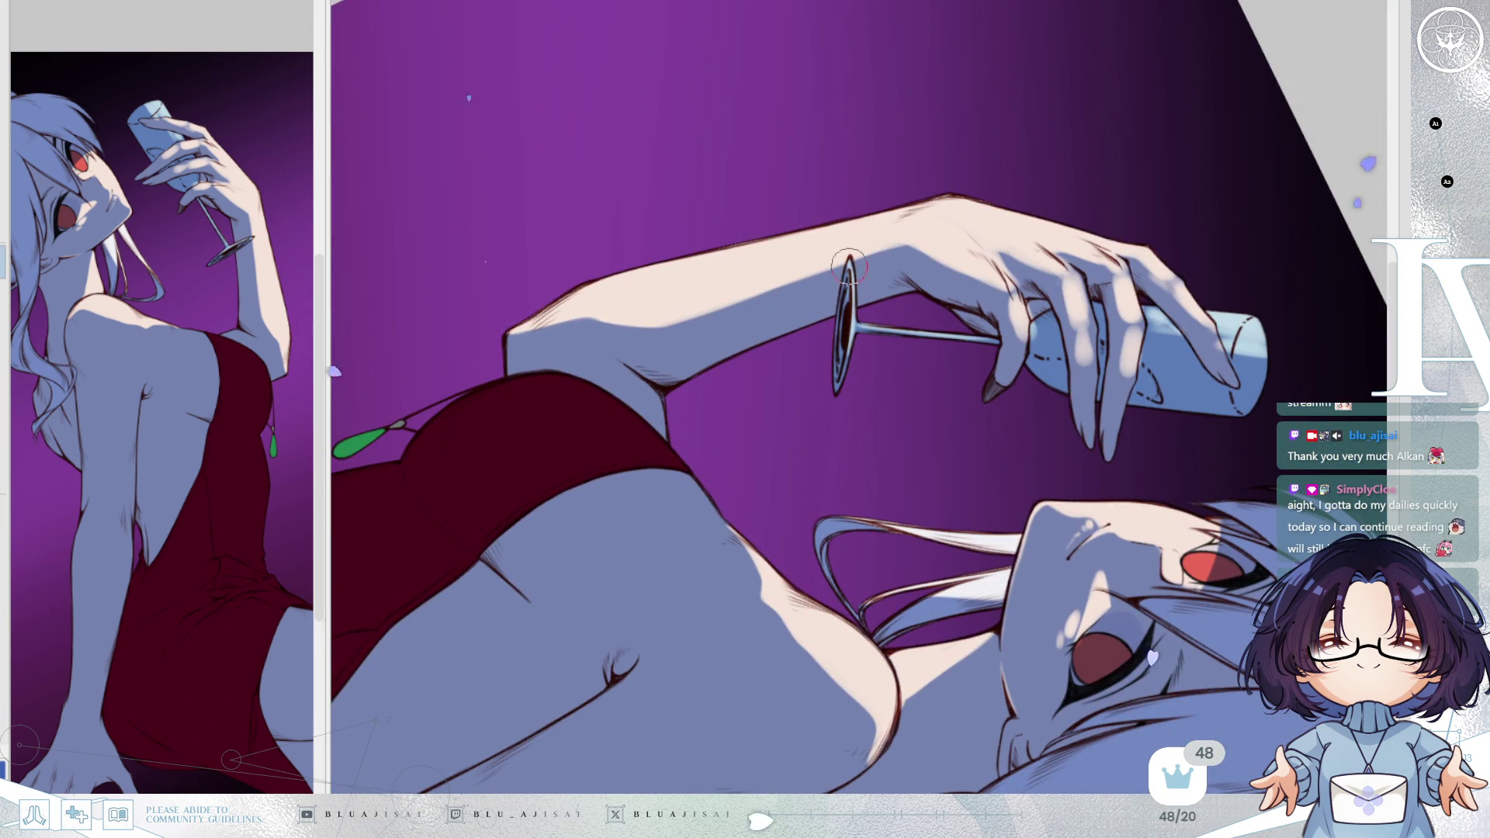
# Shade the green pendant lighter and add a lighter red rim along the dress edge.
pyautogui.moveTo(860, 347); pyautogui.dragTo(823, 368)
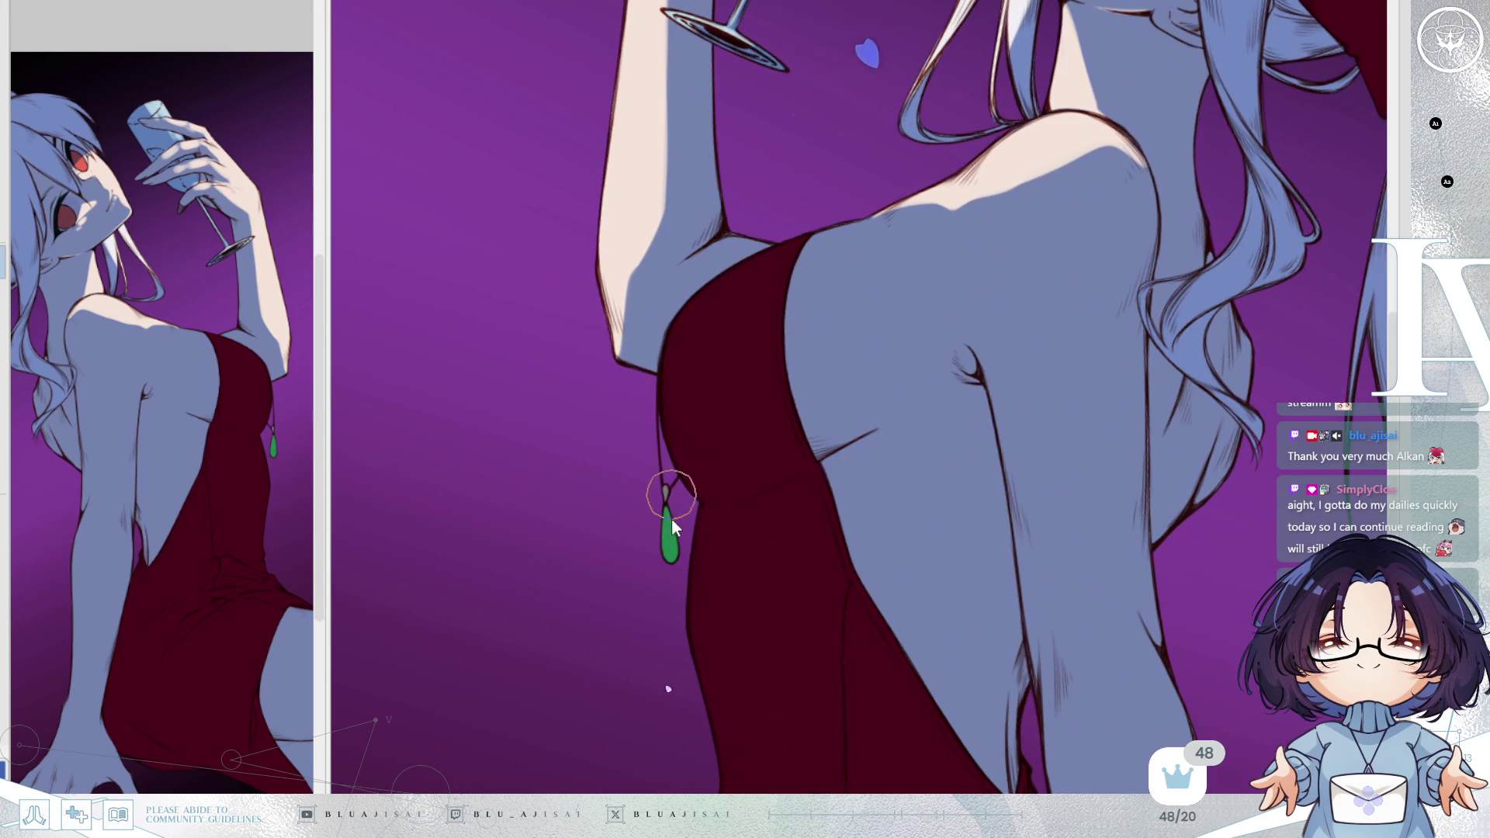
pyautogui.moveTo(665, 513); pyautogui.dragTo(669, 555)
pyautogui.moveTo(657, 397)
pyautogui.mouseDown()
pyautogui.moveTo(696, 306)
pyautogui.moveTo(766, 249)
pyautogui.moveTo(680, 315)
pyautogui.moveTo(718, 381)
pyautogui.mouseUp()
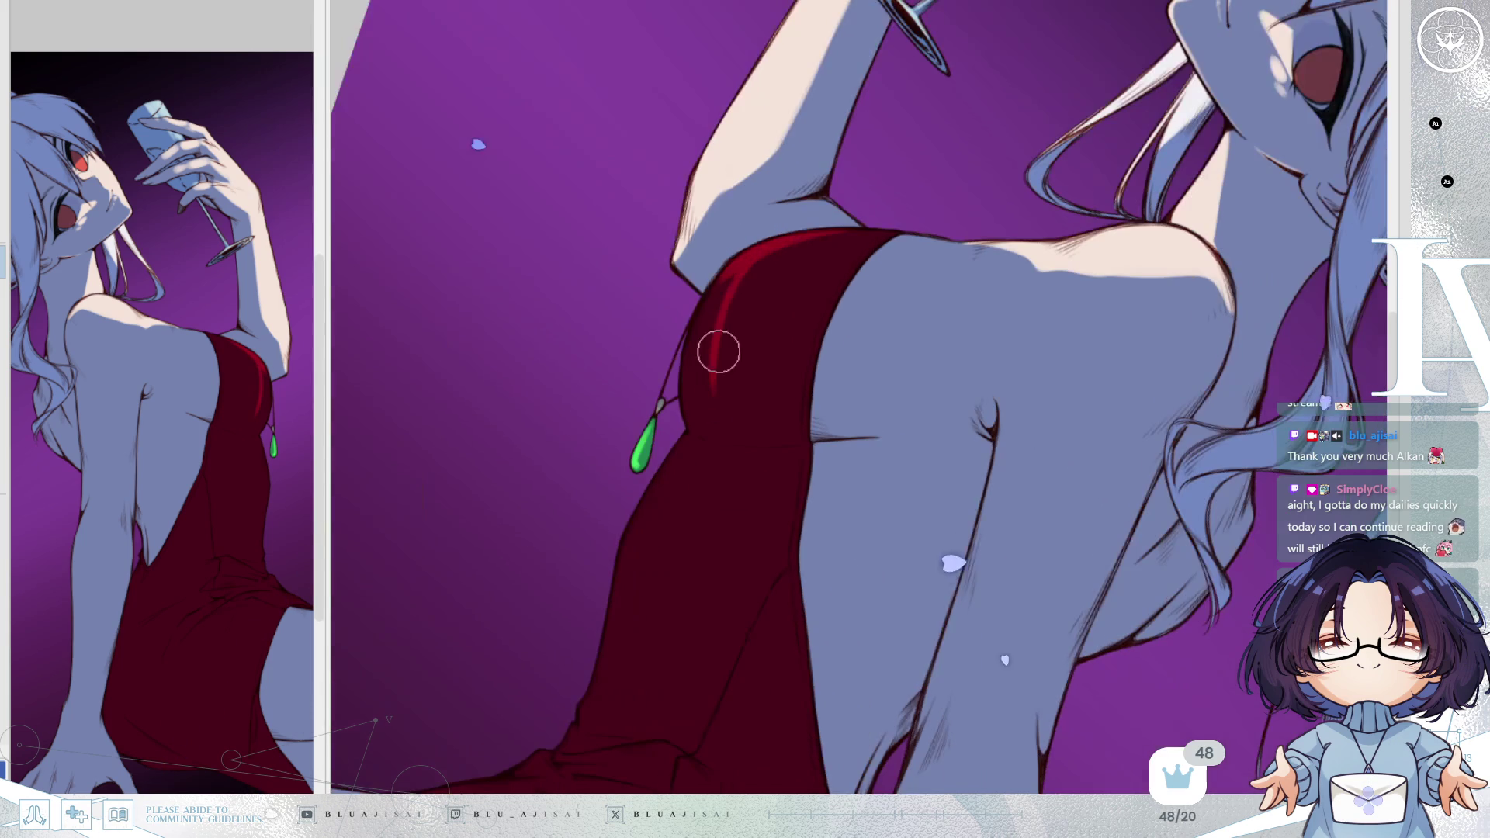
# Paint bright red highlights from the armpit down the dress side past the pendant.
pyautogui.moveTo(755, 254); pyautogui.dragTo(758, 431)
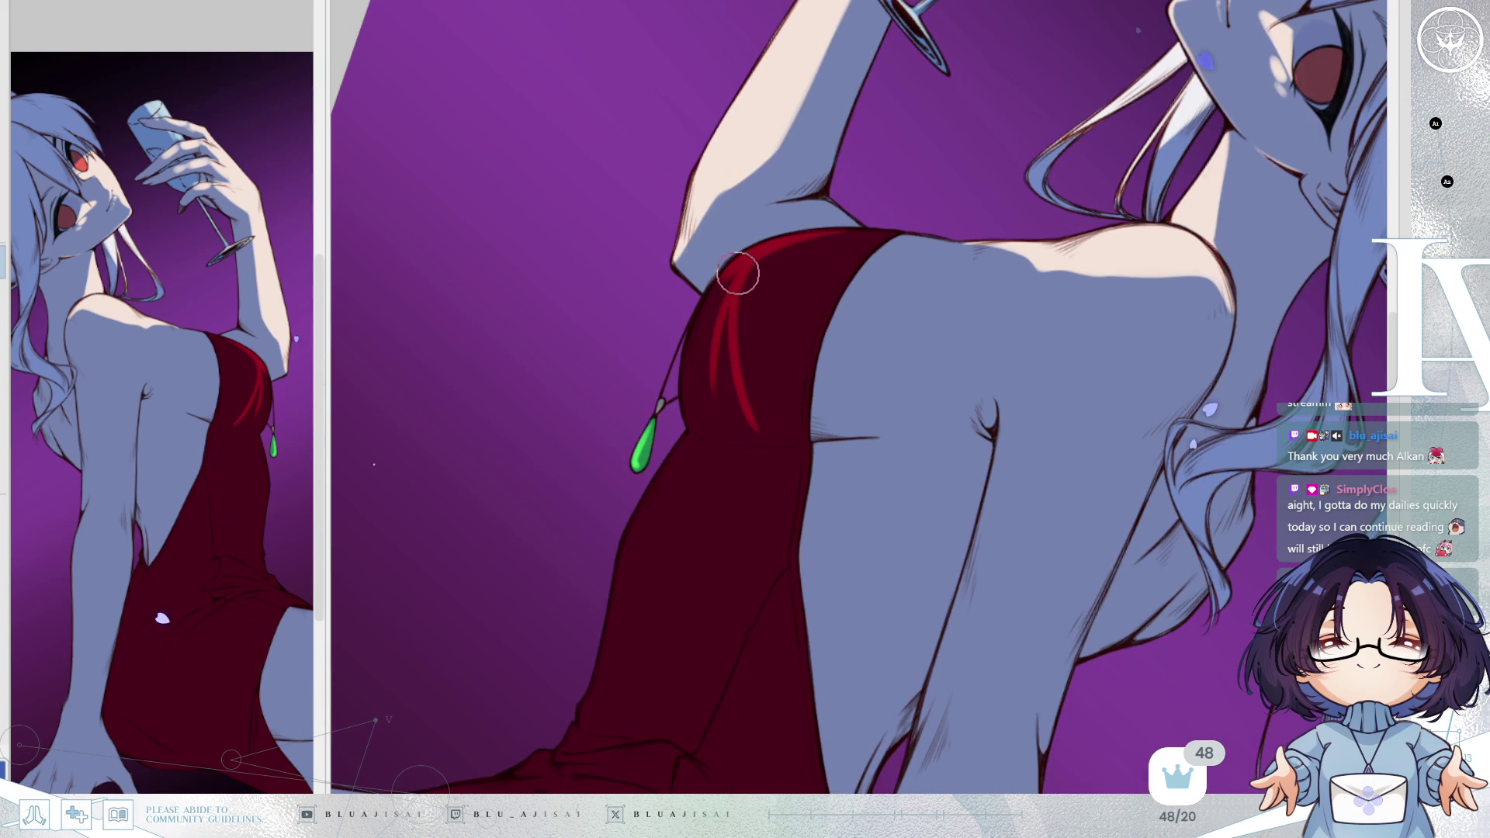
pyautogui.moveTo(736, 270)
pyautogui.mouseDown()
pyautogui.moveTo(738, 389)
pyautogui.moveTo(762, 435)
pyautogui.mouseUp()
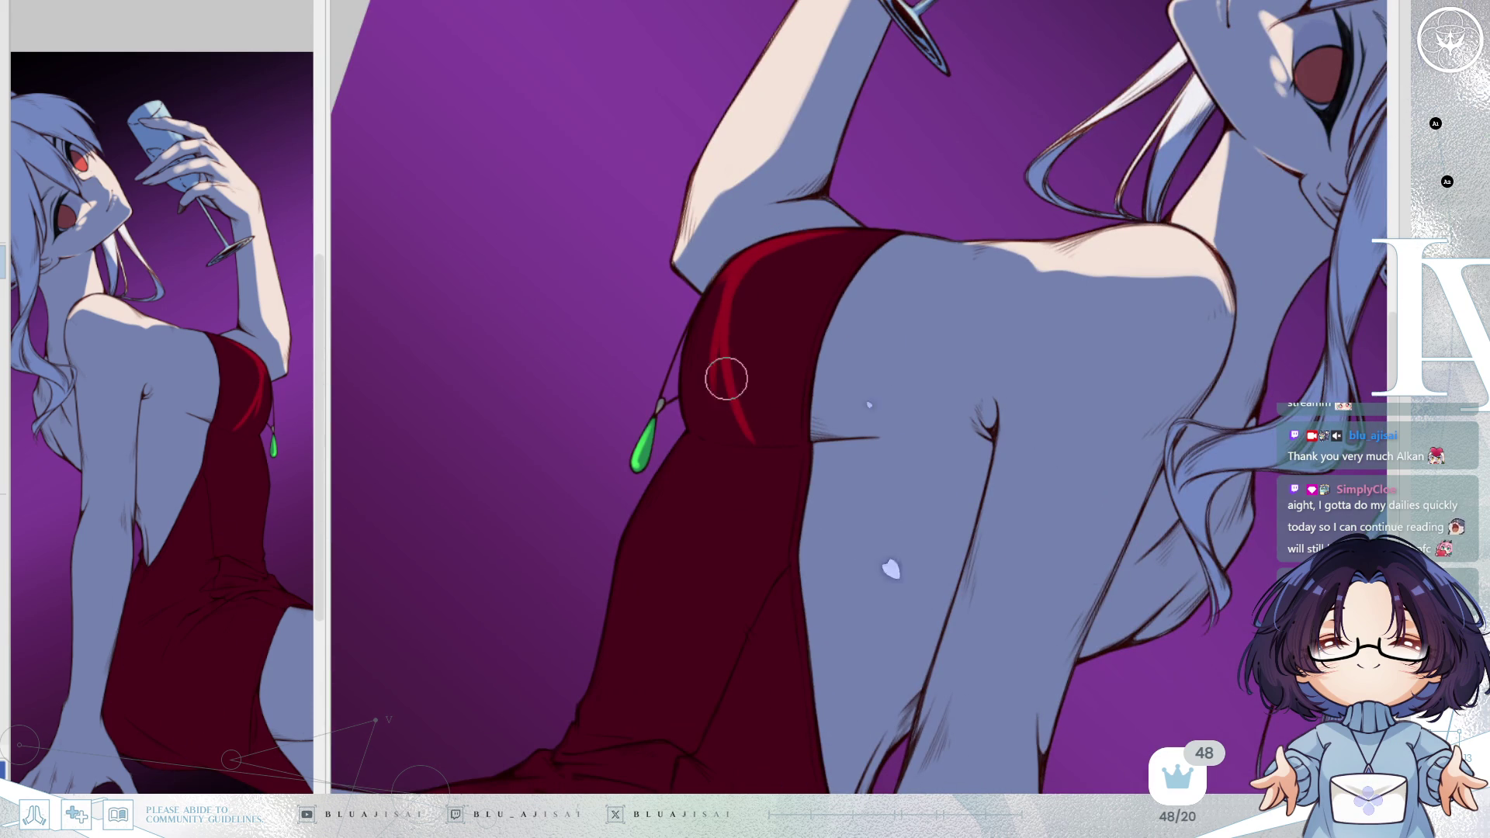
pyautogui.moveTo(689, 359); pyautogui.dragTo(692, 422)
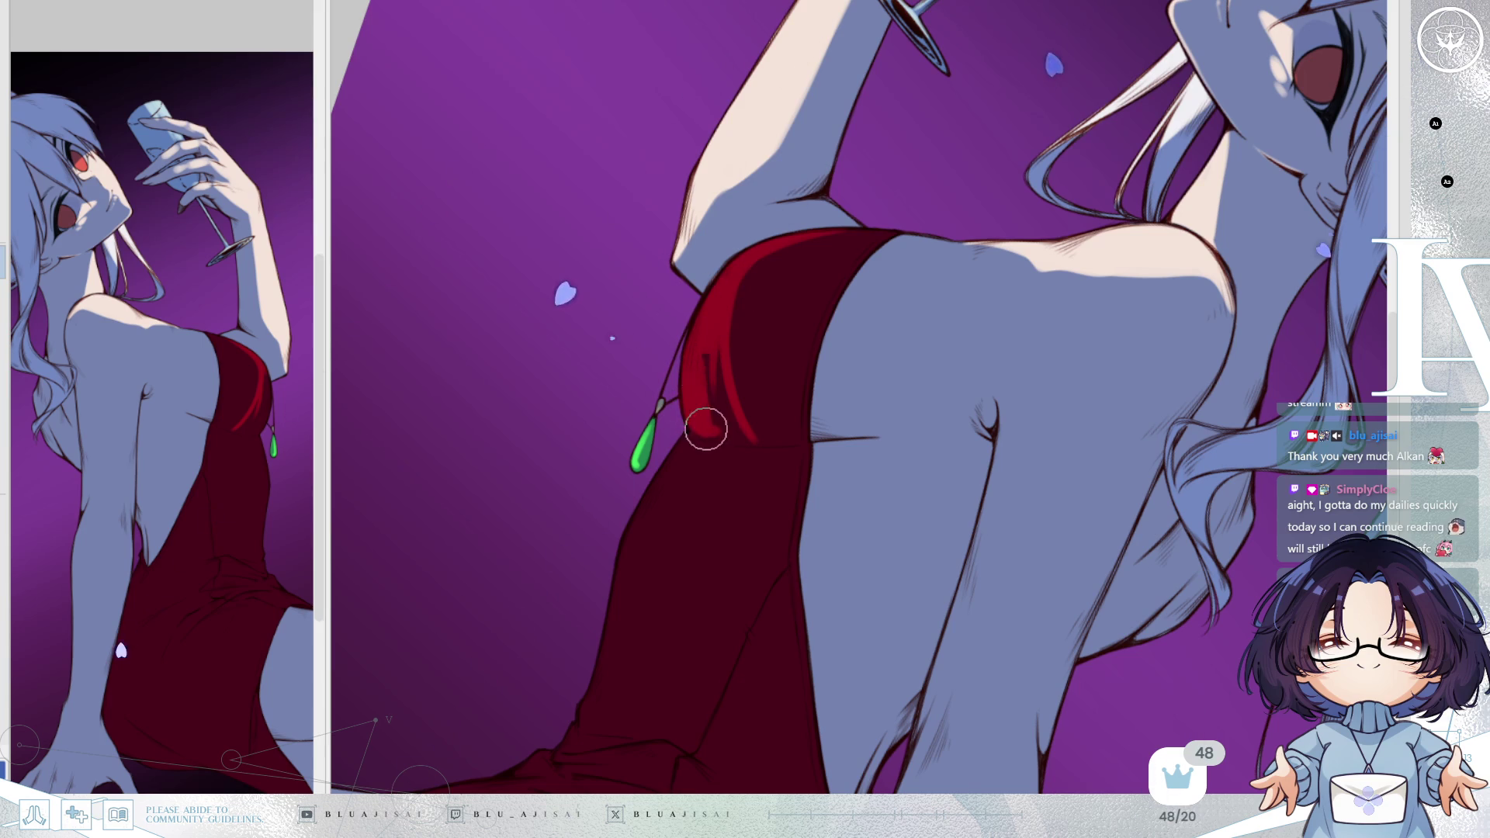
pyautogui.moveTo(731, 420); pyautogui.dragTo(776, 460)
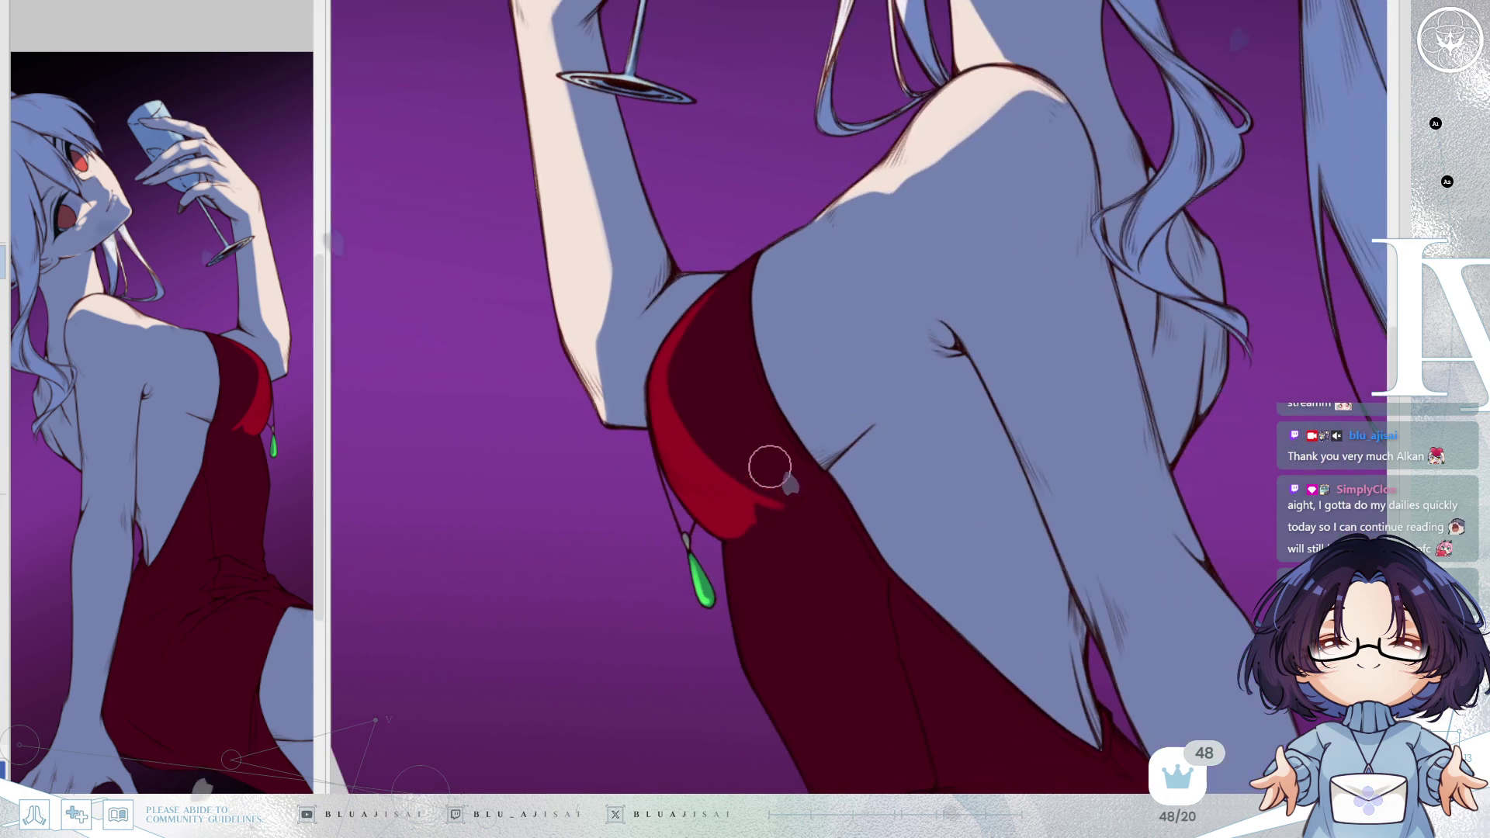
pyautogui.moveTo(756, 525)
pyautogui.mouseDown()
pyautogui.moveTo(775, 509)
pyautogui.moveTo(718, 574)
pyautogui.moveTo(725, 532)
pyautogui.mouseUp()
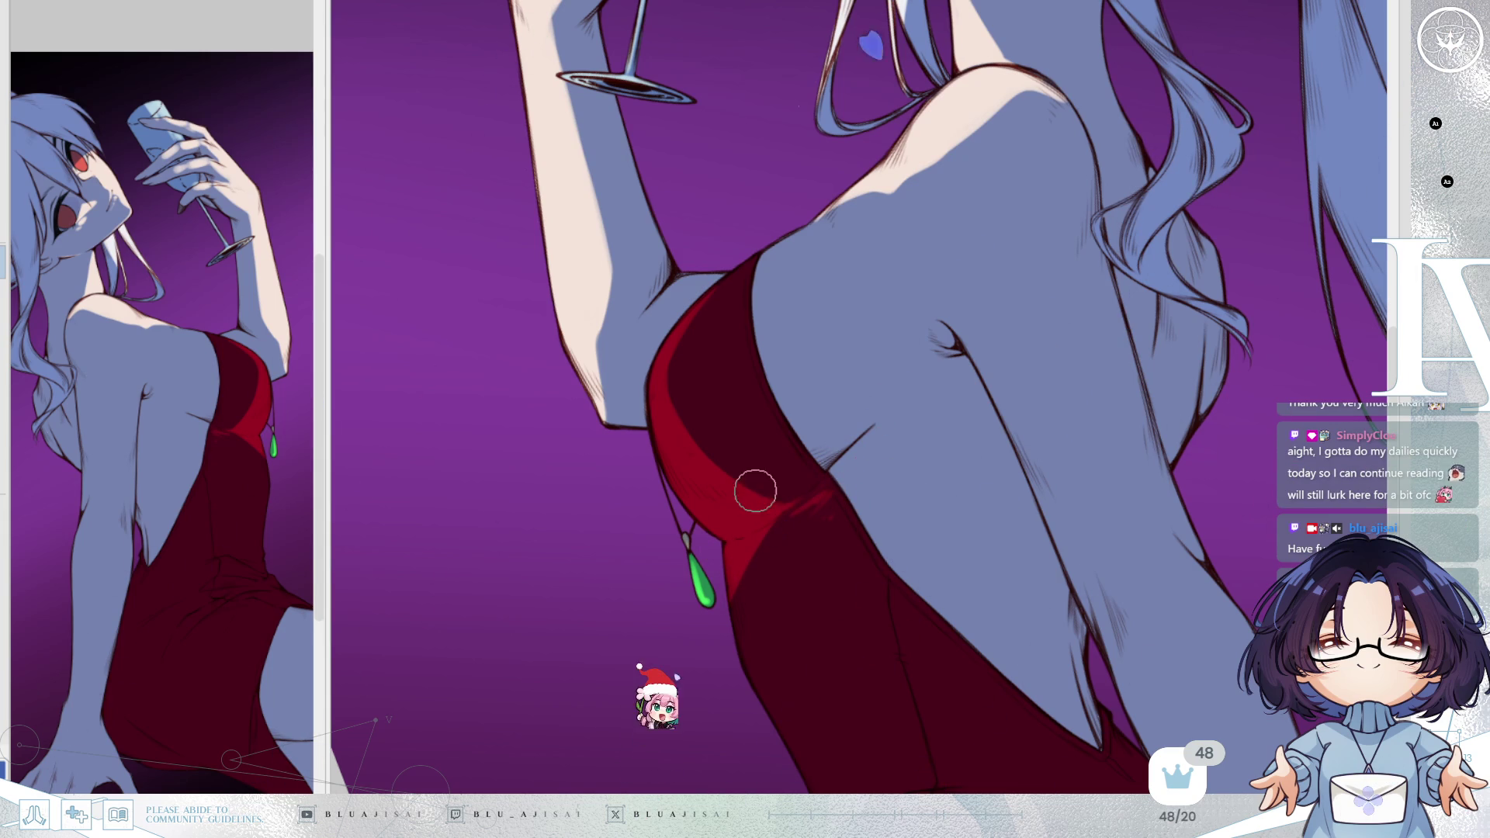
pyautogui.moveTo(858, 389)
pyautogui.mouseDown()
pyautogui.moveTo(1141, 223)
pyautogui.moveTo(1058, 309)
pyautogui.mouseUp()
# Brush a bright red highlight strip down the dress edge below the pendant, mirroring to check it.
pyautogui.scroll(-5, 1057, 309)
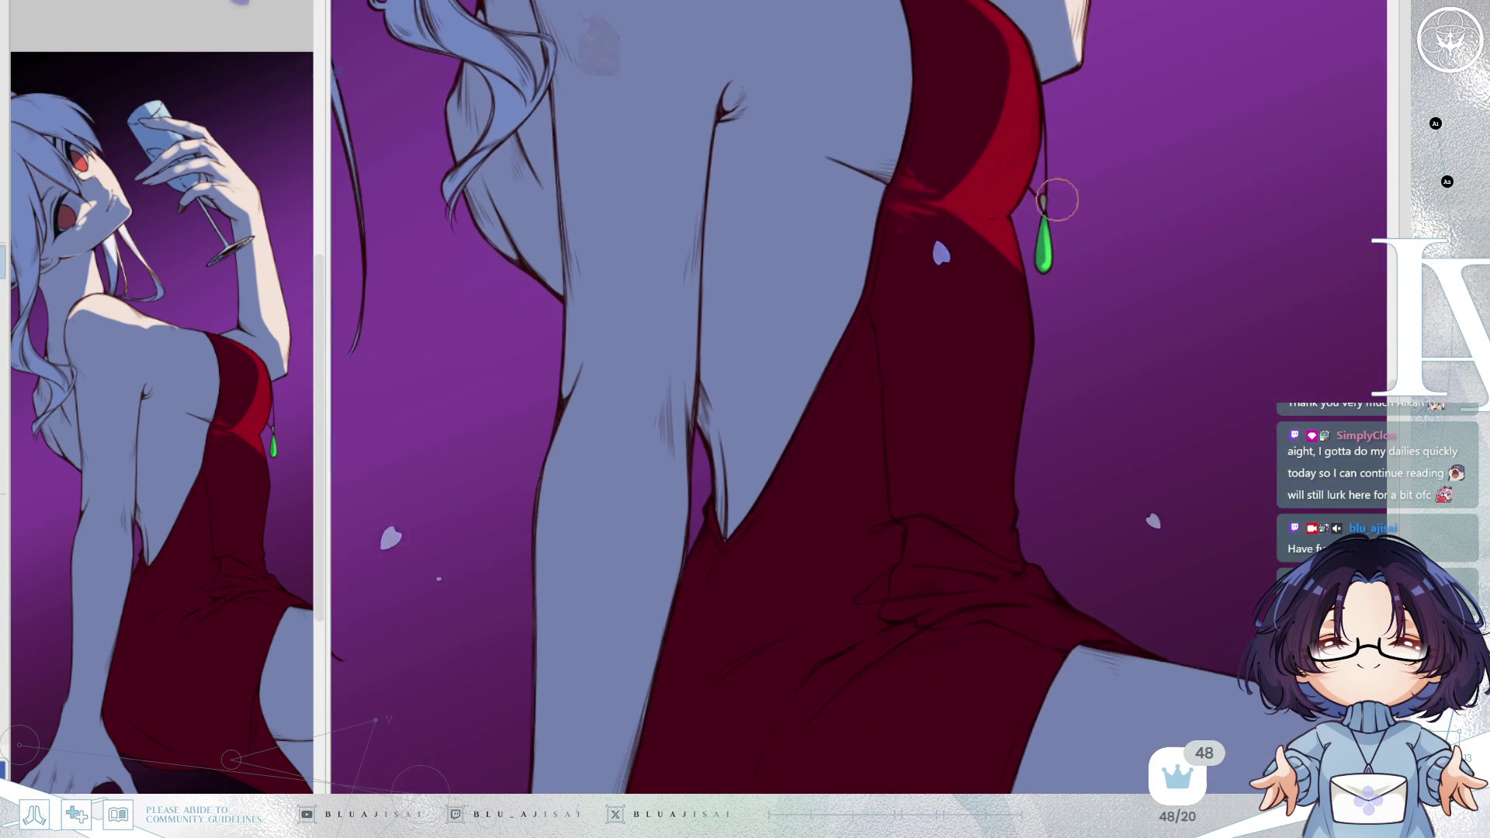
pyautogui.moveTo(1021, 244)
pyautogui.mouseDown()
pyautogui.moveTo(1022, 336)
pyautogui.moveTo(1009, 246)
pyautogui.moveTo(1016, 356)
pyautogui.moveTo(1018, 292)
pyautogui.moveTo(965, 489)
pyautogui.moveTo(1011, 313)
pyautogui.moveTo(947, 459)
pyautogui.moveTo(971, 519)
pyautogui.moveTo(1002, 442)
pyautogui.moveTo(1009, 348)
pyautogui.mouseUp()
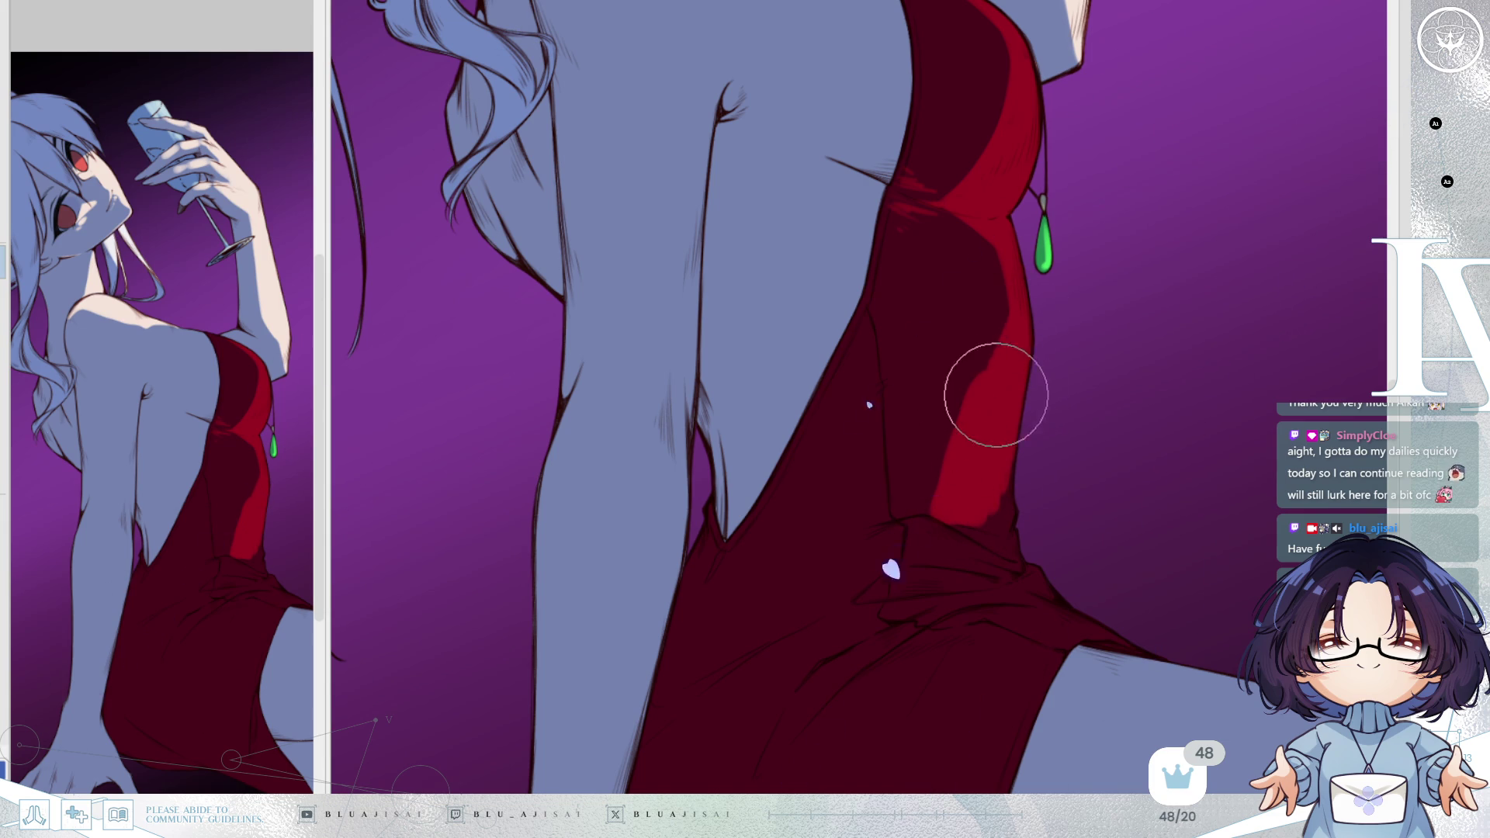
pyautogui.press('m')
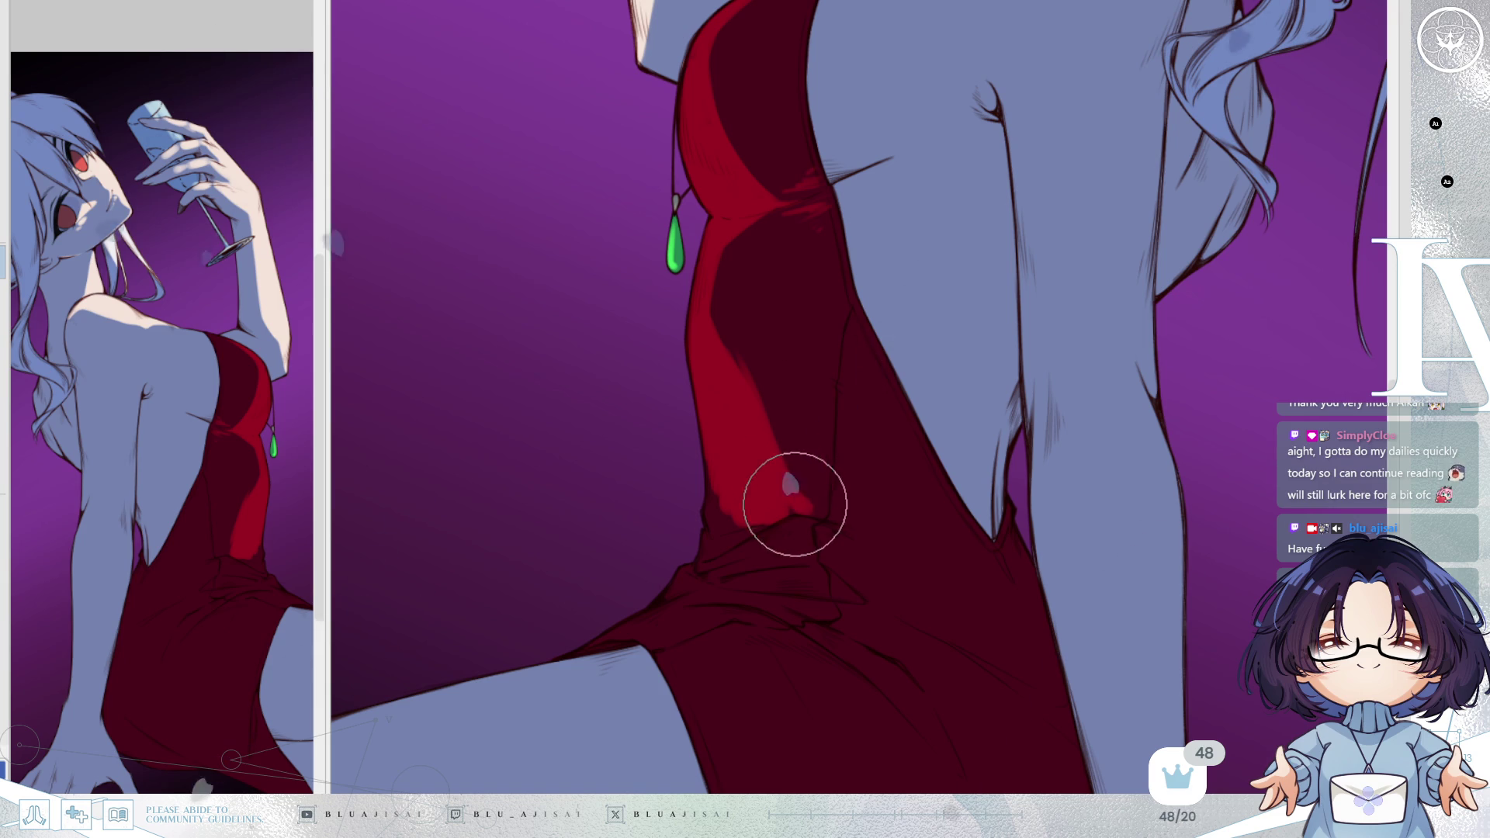
pyautogui.moveTo(865, 366)
pyautogui.mouseDown()
pyautogui.moveTo(875, 416)
pyautogui.moveTo(842, 382)
pyautogui.moveTo(802, 509)
pyautogui.moveTo(821, 409)
pyautogui.moveTo(802, 442)
pyautogui.moveTo(861, 359)
pyautogui.moveTo(860, 422)
pyautogui.moveTo(865, 349)
pyautogui.moveTo(882, 333)
pyautogui.moveTo(861, 406)
pyautogui.moveTo(948, 335)
pyautogui.moveTo(867, 489)
pyautogui.moveTo(885, 506)
pyautogui.mouseUp()
pyautogui.moveTo(1032, 361)
pyautogui.mouseDown()
pyautogui.moveTo(1014, 332)
pyautogui.moveTo(1040, 310)
pyautogui.moveTo(916, 466)
pyautogui.moveTo(903, 549)
pyautogui.moveTo(946, 478)
pyautogui.mouseUp()
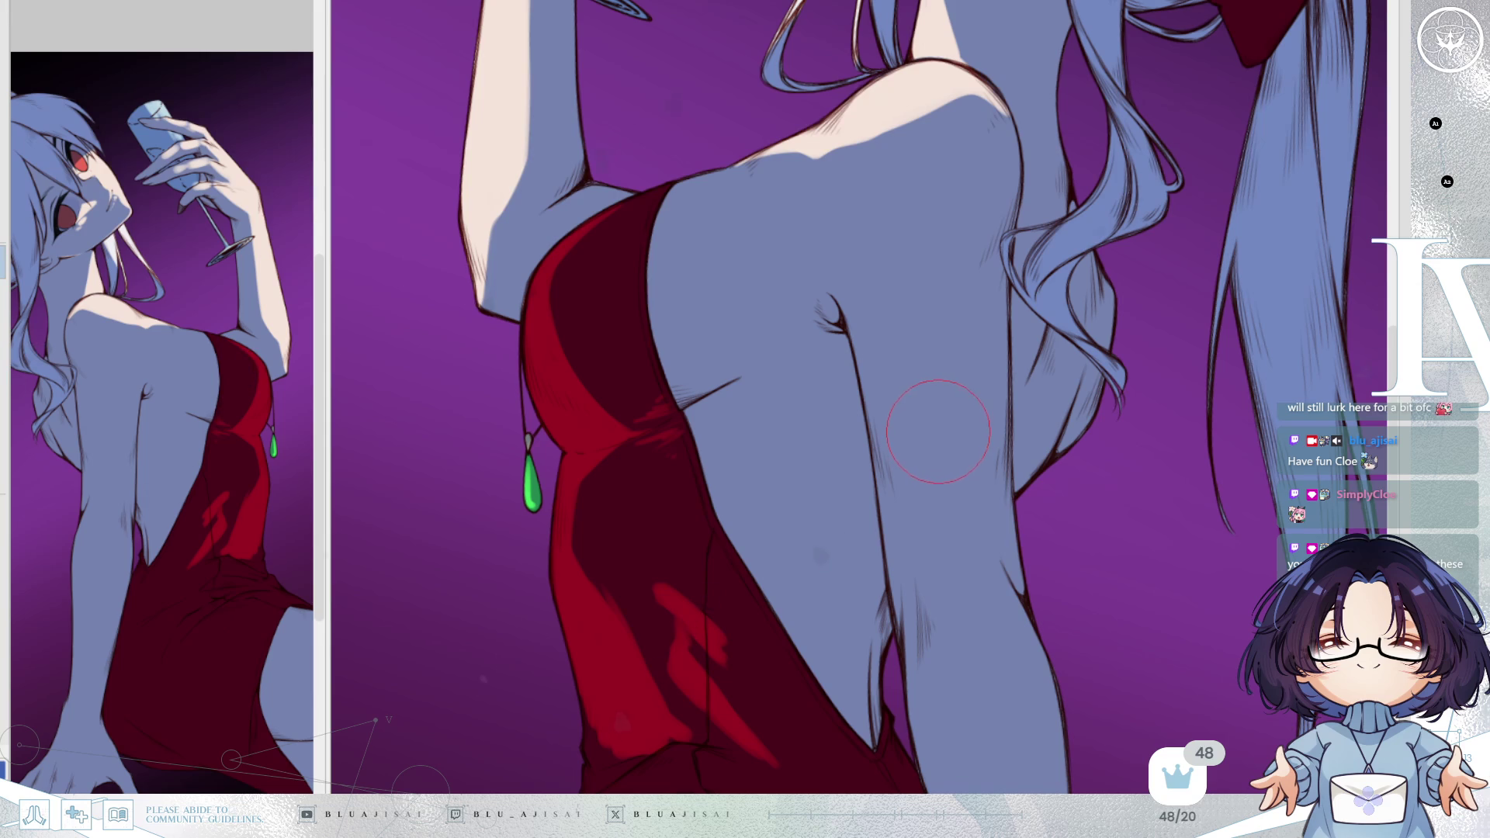
pyautogui.scroll(-3, 935, 426)
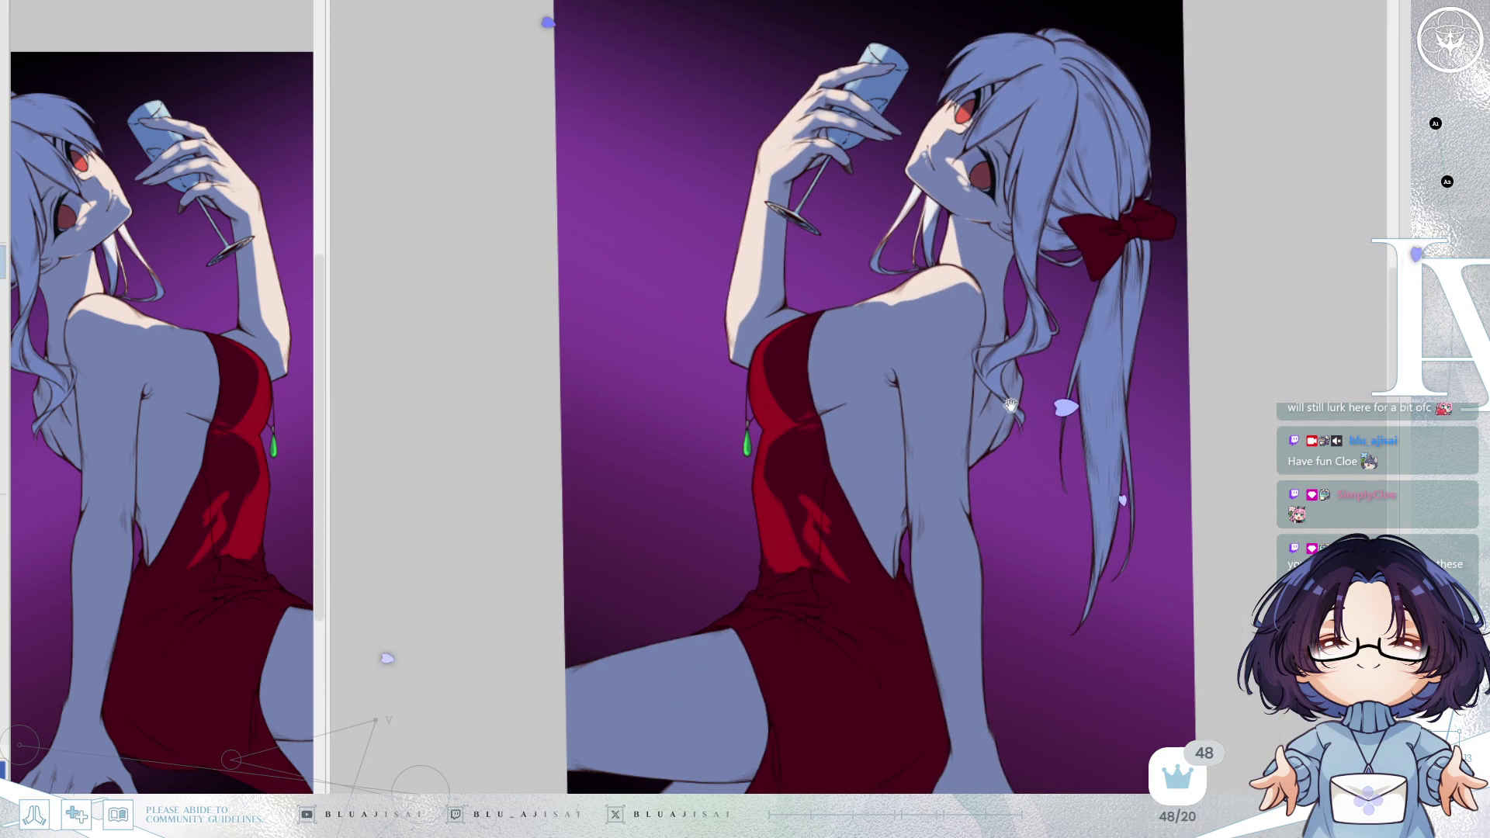
pyautogui.moveTo(1110, 314); pyautogui.dragTo(1056, 233)
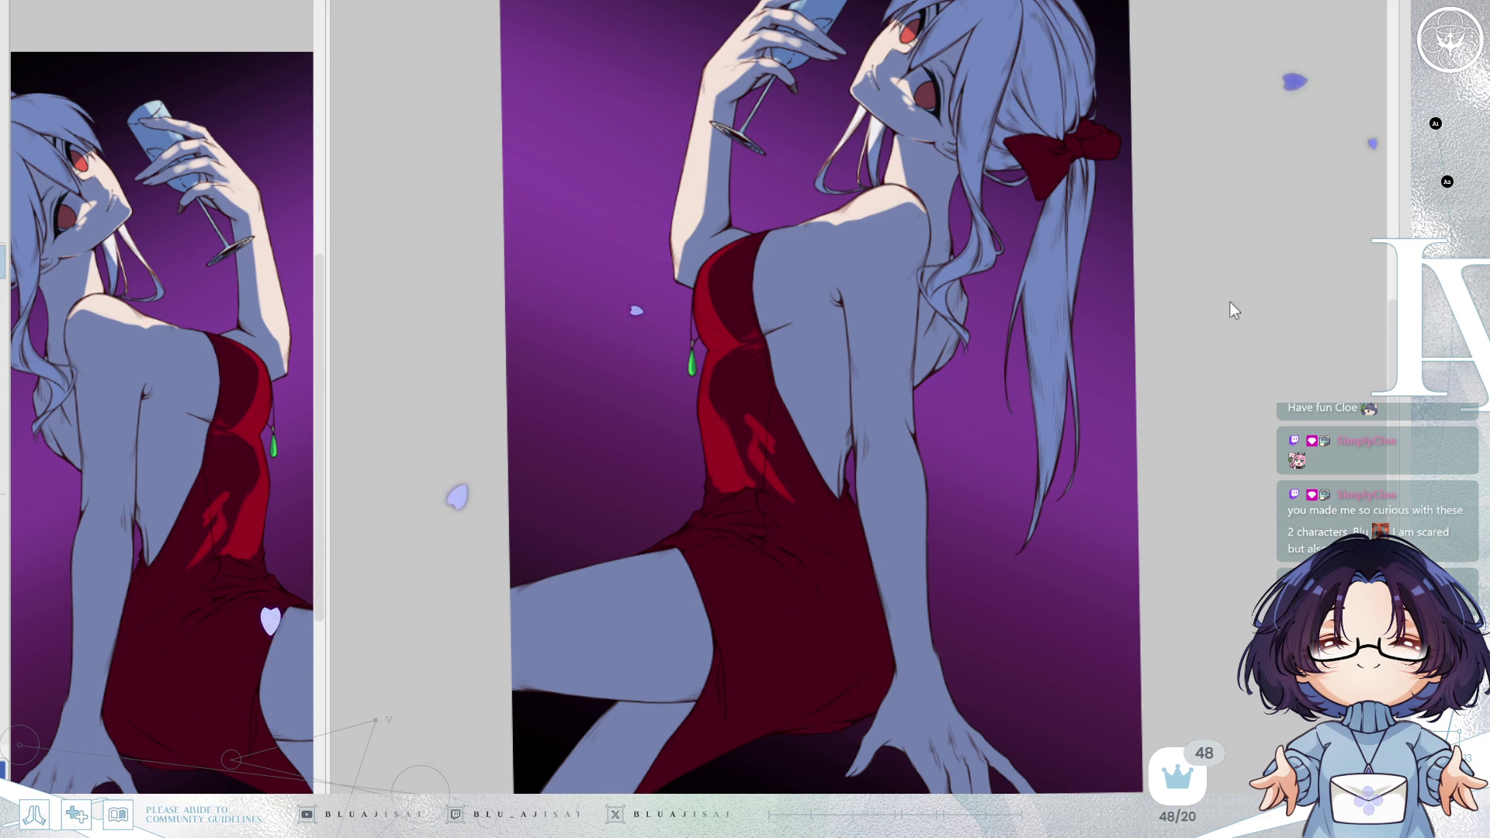
pyautogui.moveTo(1145, 183); pyautogui.dragTo(1129, 392)
pyautogui.scroll(5, 936, 372)
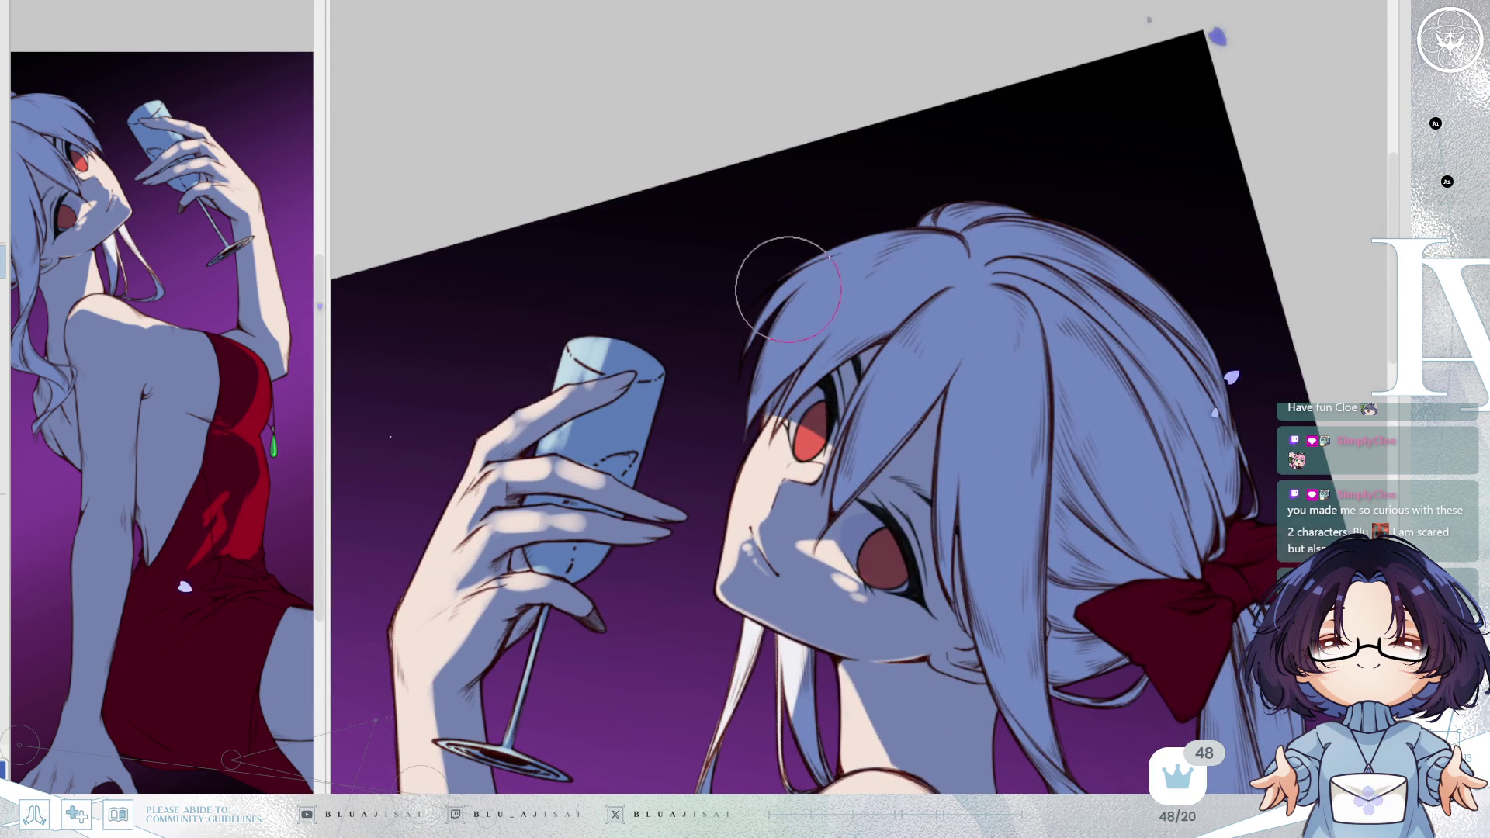
pyautogui.moveTo(784, 260); pyautogui.dragTo(757, 396)
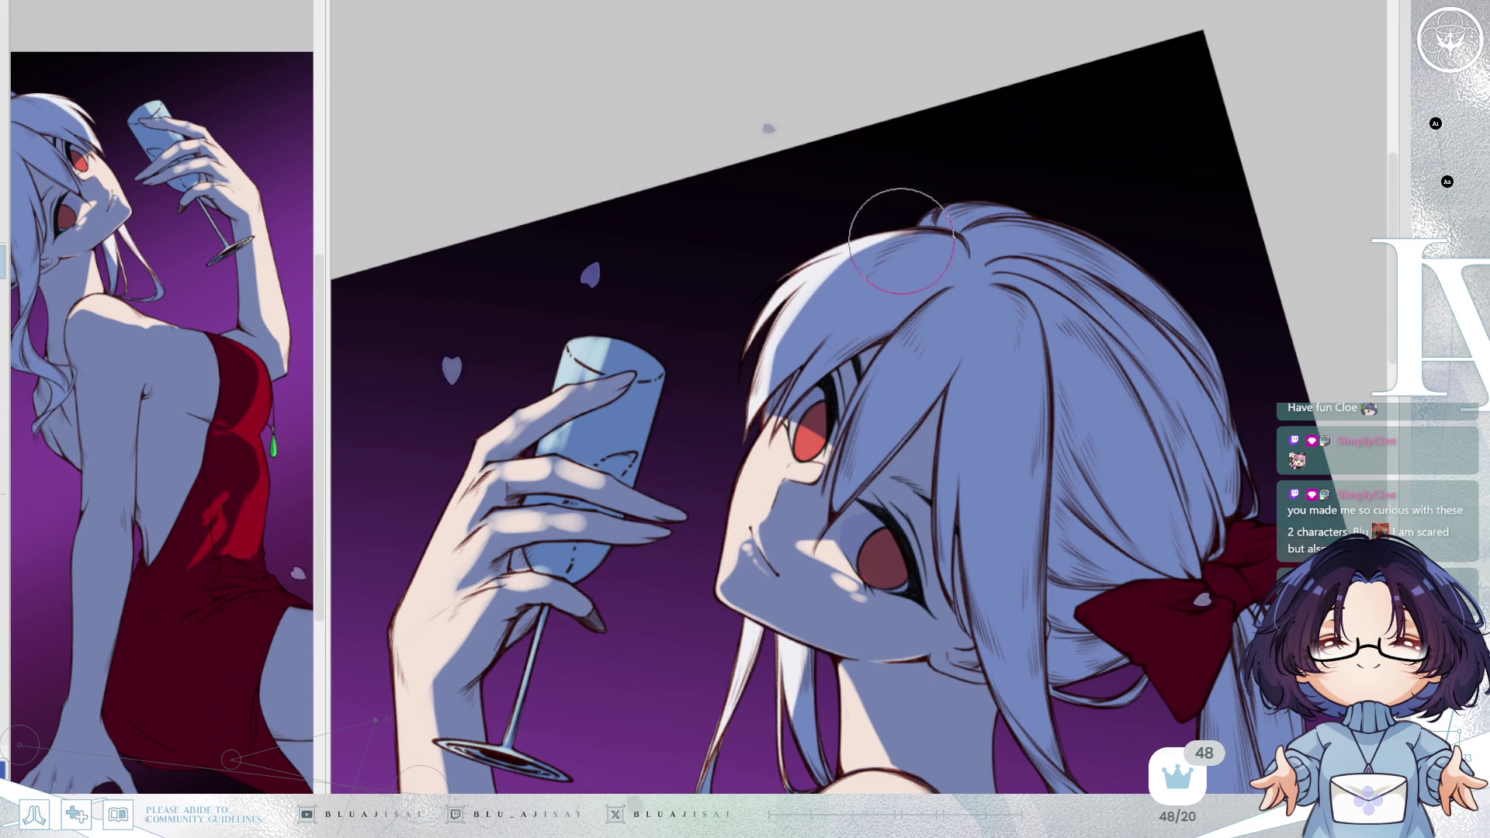
pyautogui.moveTo(870, 248)
pyautogui.mouseDown()
pyautogui.moveTo(765, 365)
pyautogui.moveTo(823, 294)
pyautogui.moveTo(768, 388)
pyautogui.moveTo(850, 313)
pyautogui.moveTo(780, 365)
pyautogui.moveTo(792, 392)
pyautogui.mouseUp()
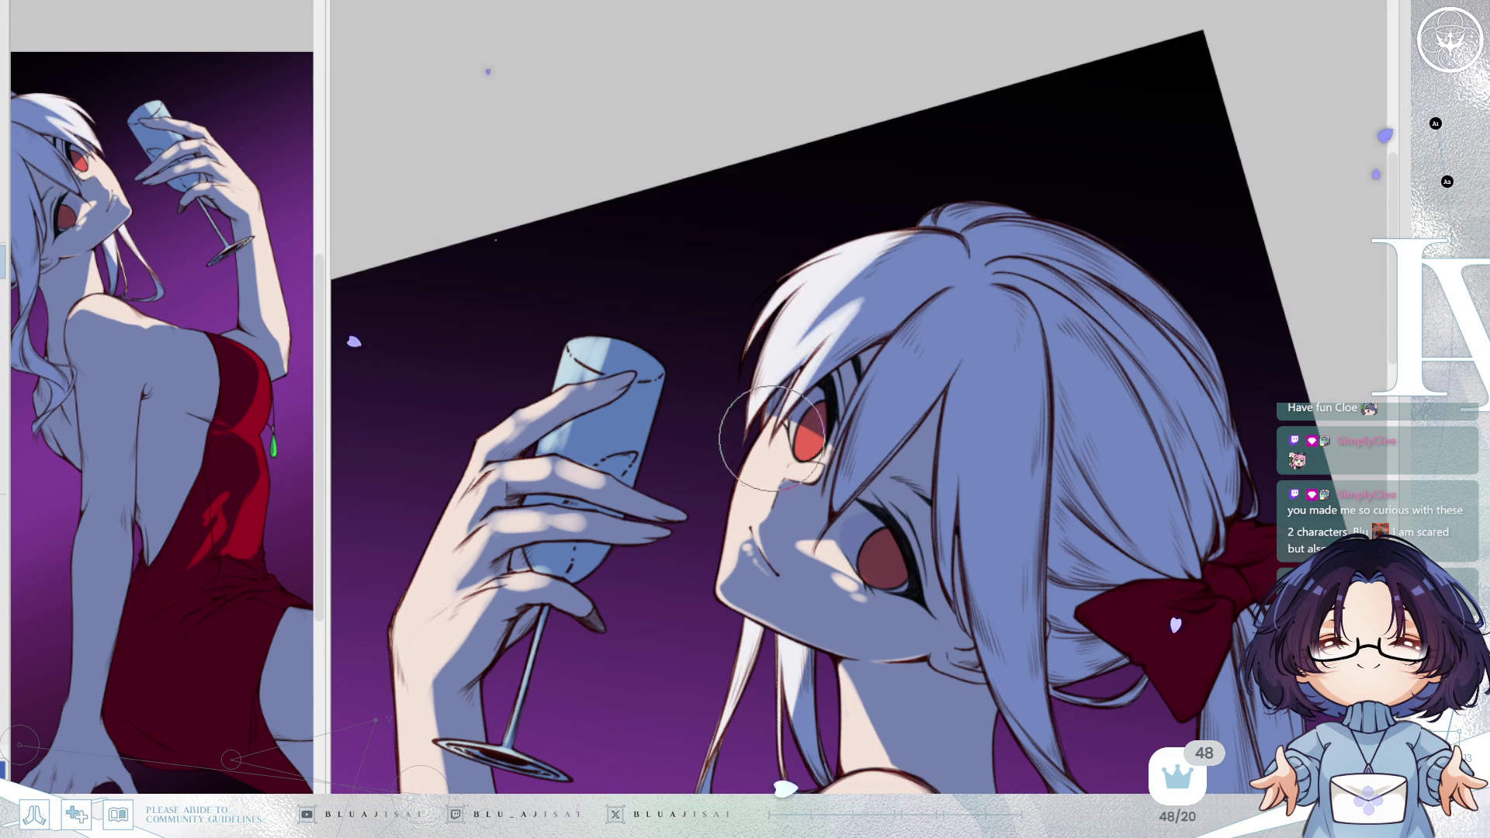
pyautogui.hotkey('ctrl', 'z')
pyautogui.moveTo(955, 289); pyautogui.dragTo(850, 404)
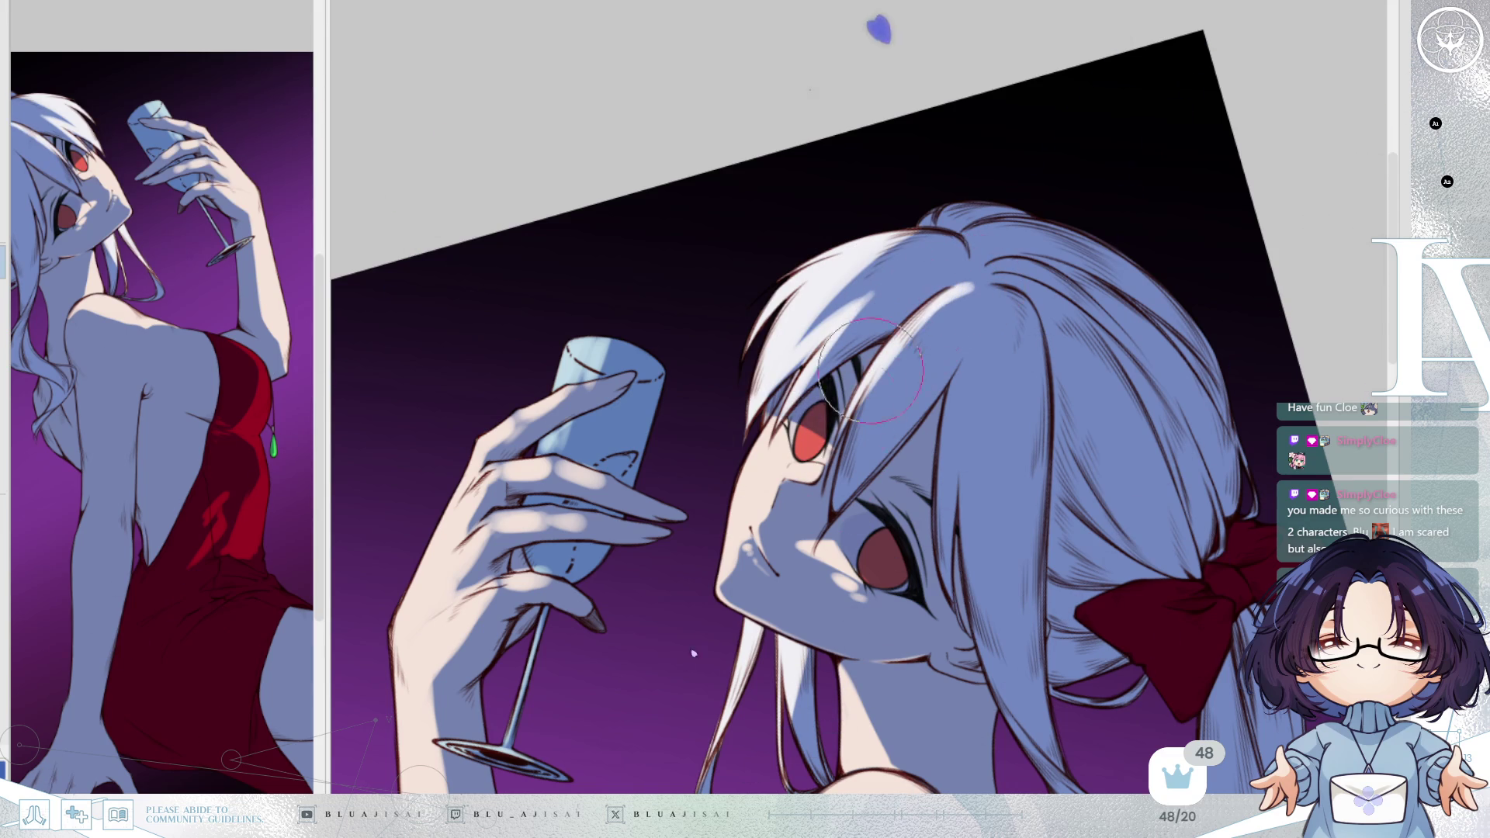
pyautogui.hotkey('ctrl', 'z')
pyautogui.moveTo(951, 298); pyautogui.dragTo(846, 497)
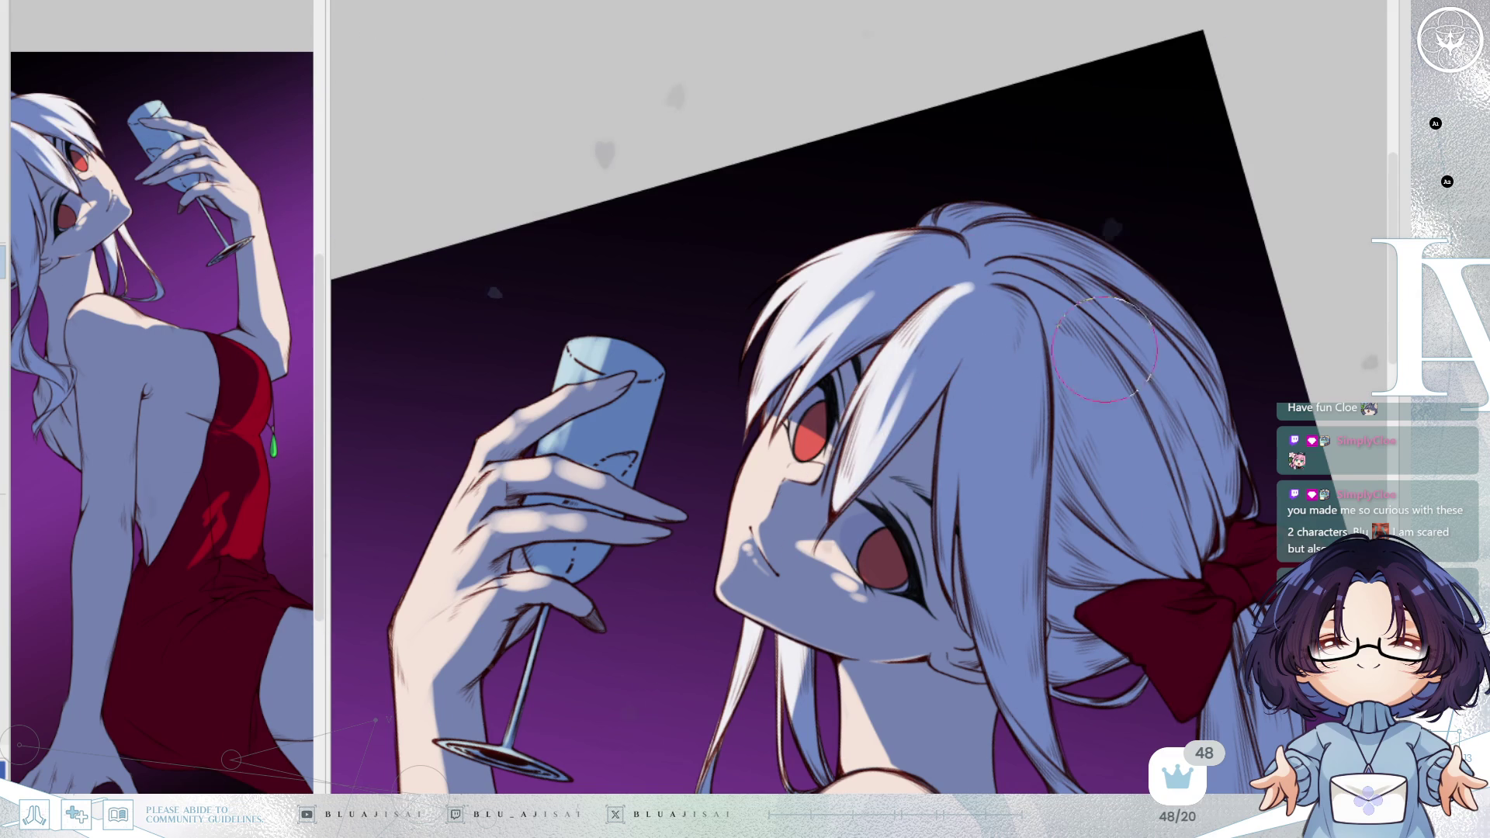
pyautogui.moveTo(963, 304); pyautogui.dragTo(880, 444)
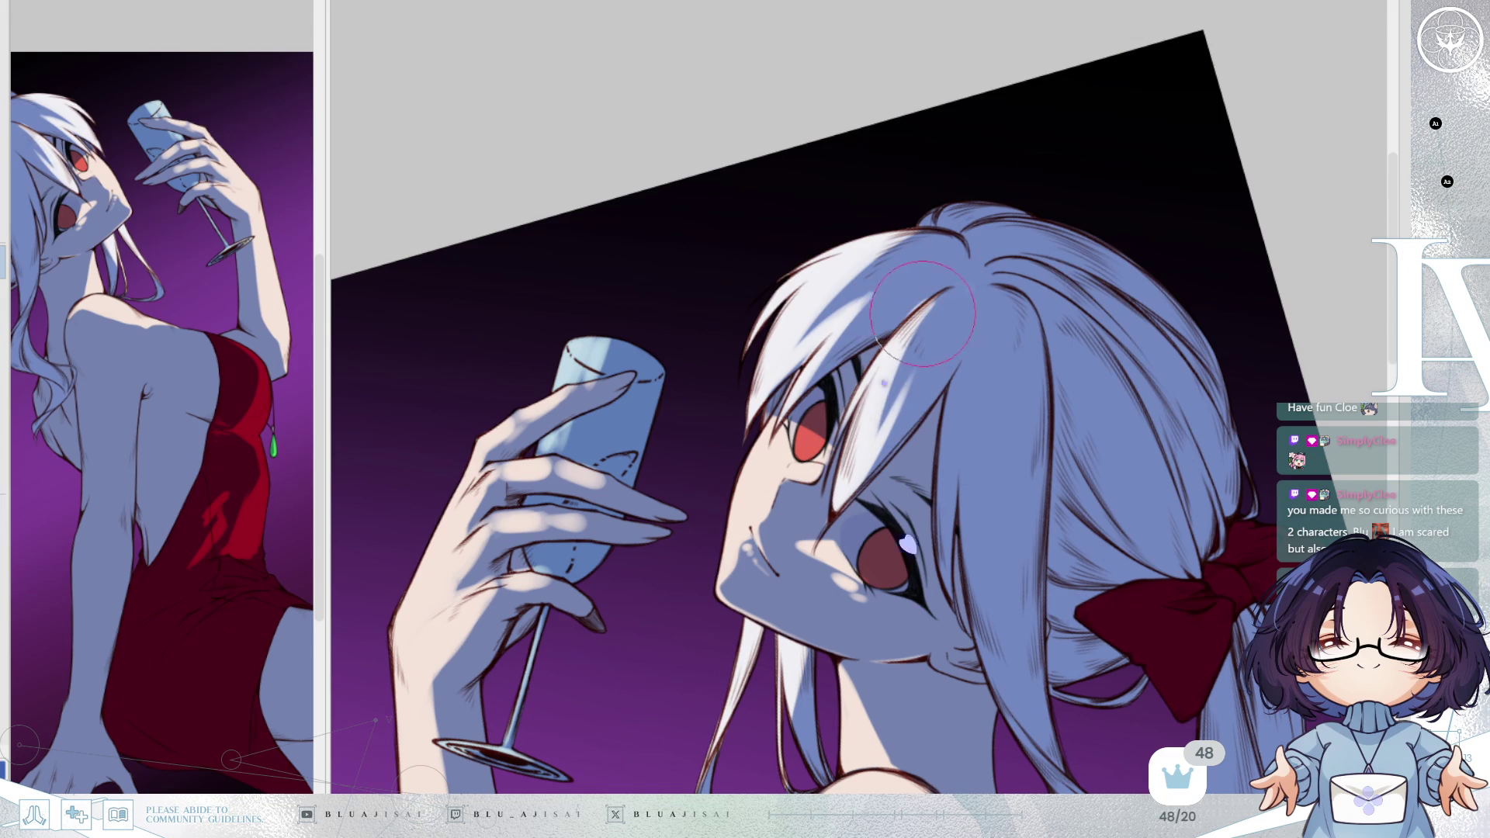
pyautogui.press('h')
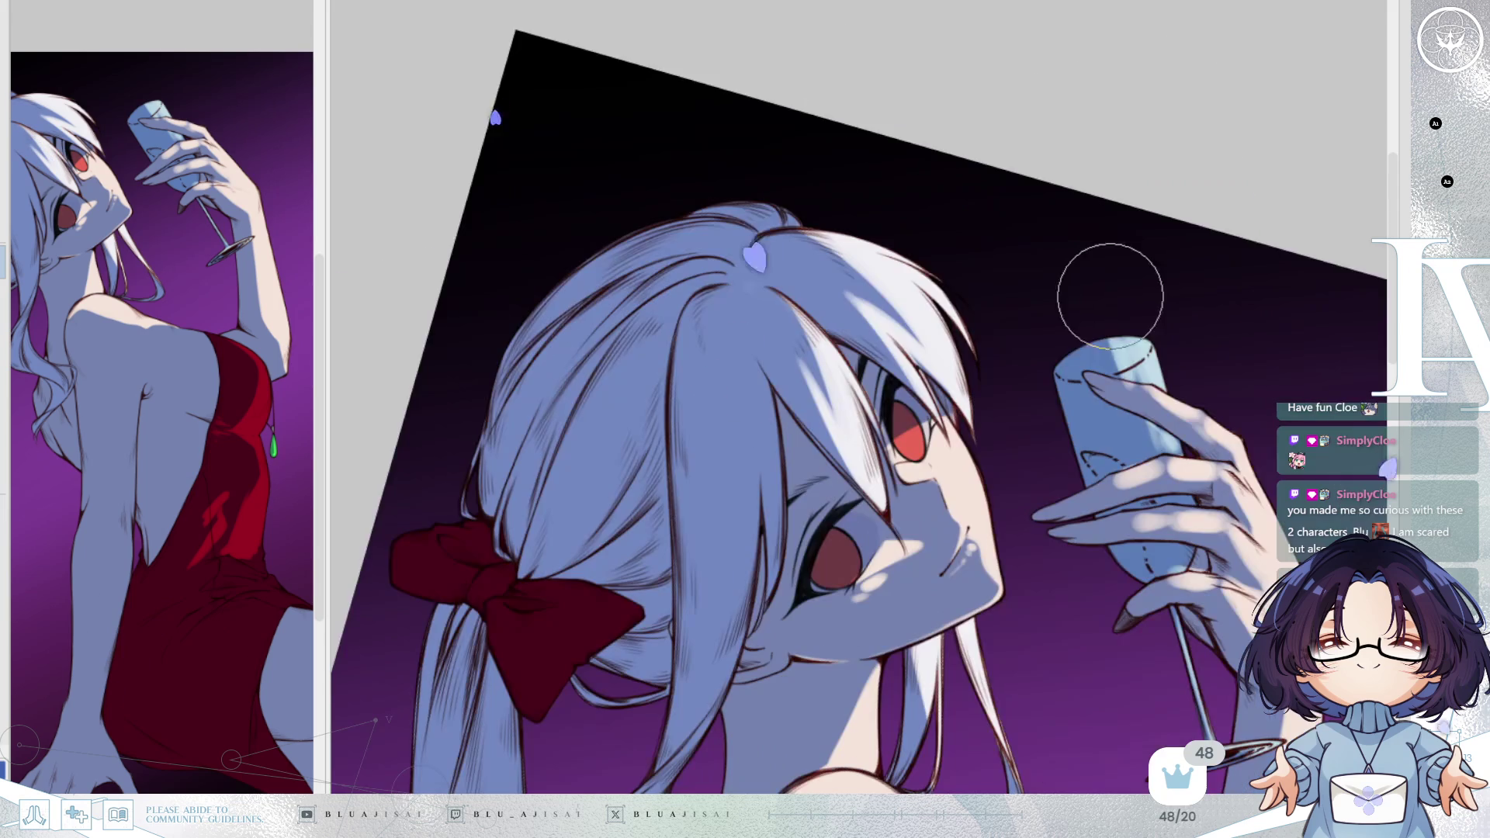
pyautogui.press('h')
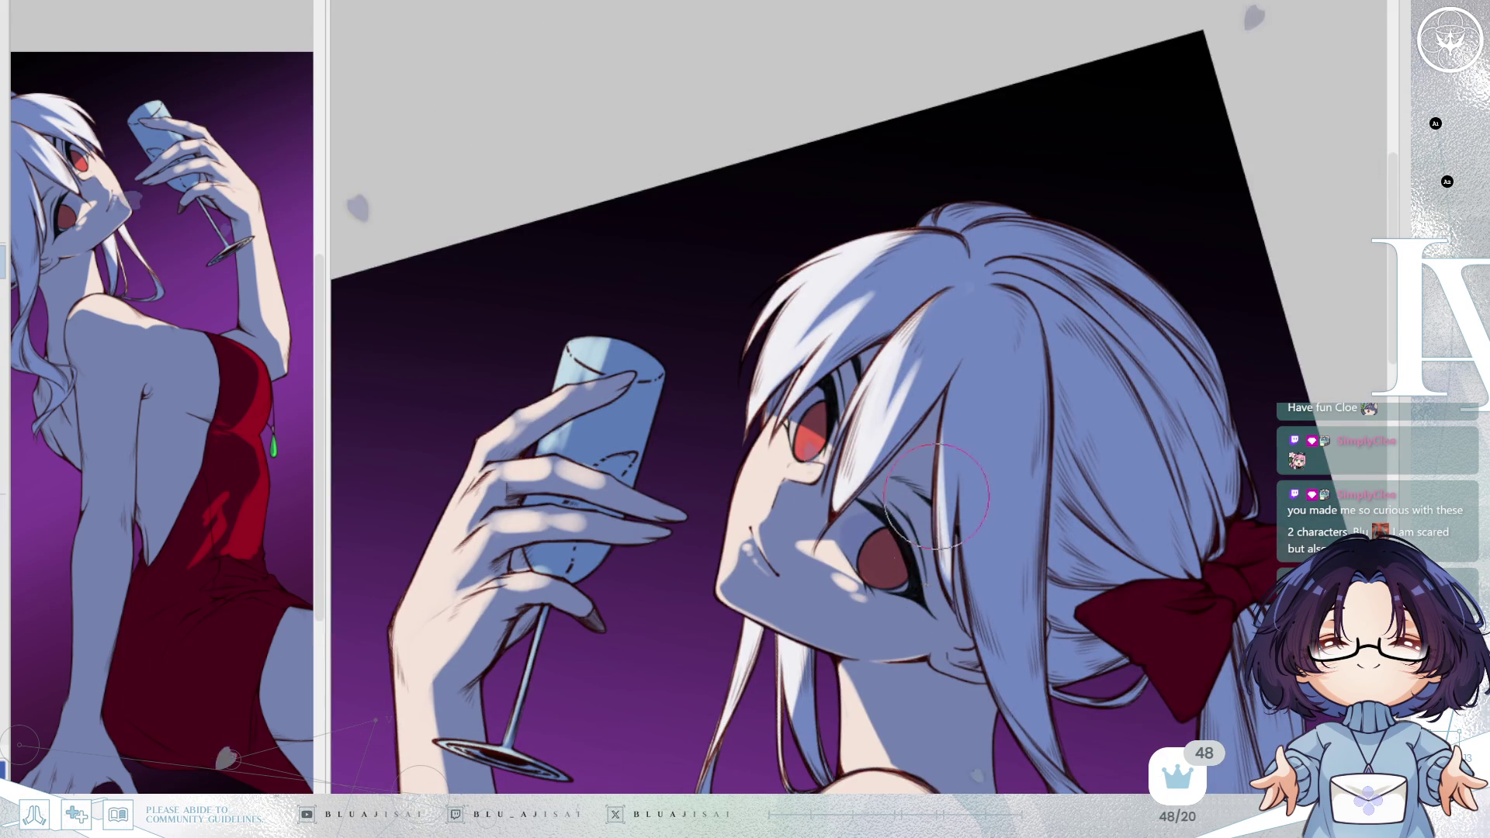
pyautogui.moveTo(1013, 513); pyautogui.dragTo(1017, 357)
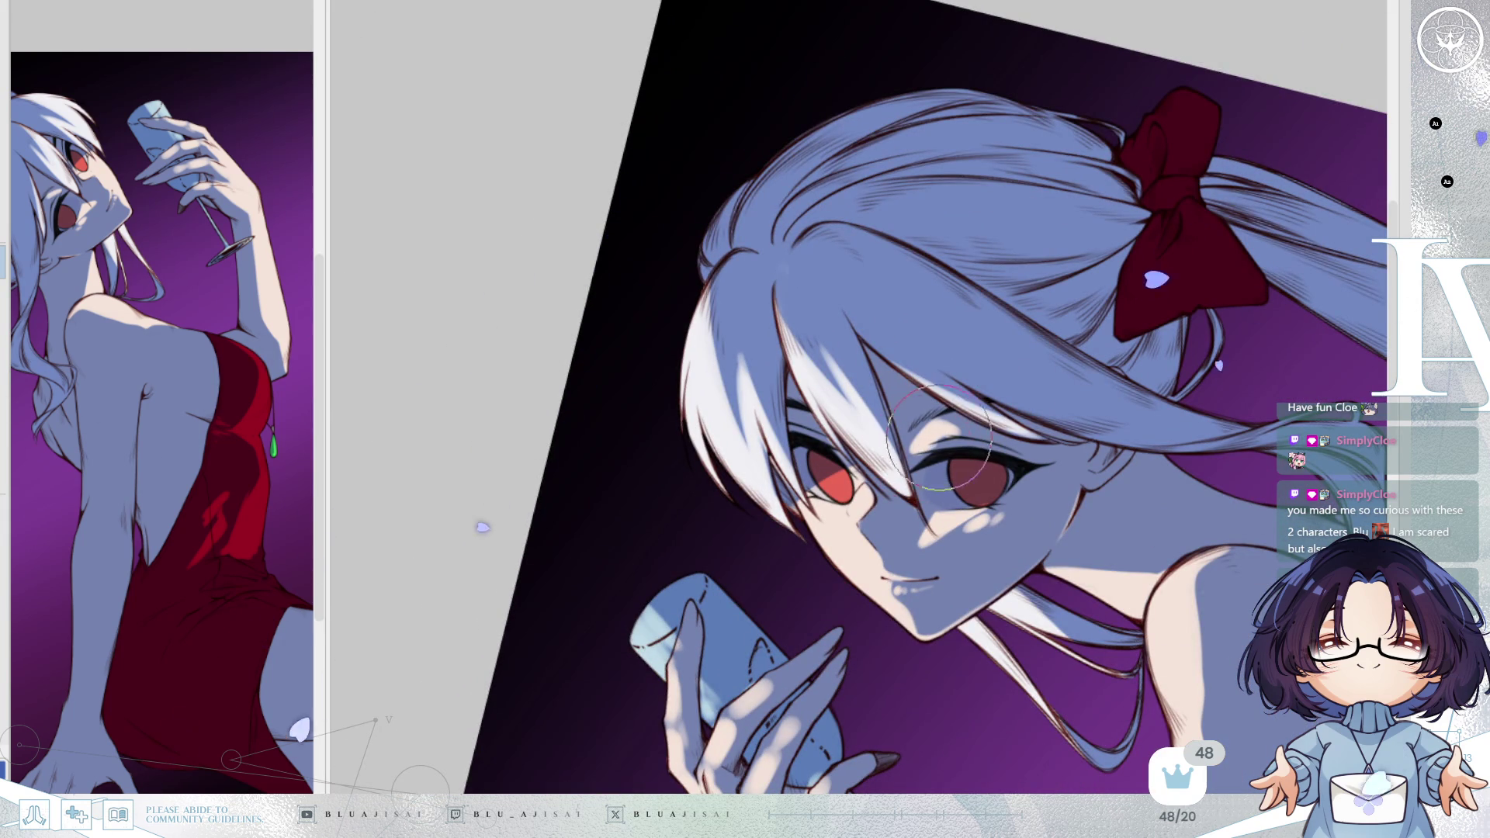
pyautogui.moveTo(991, 449); pyautogui.dragTo(987, 400)
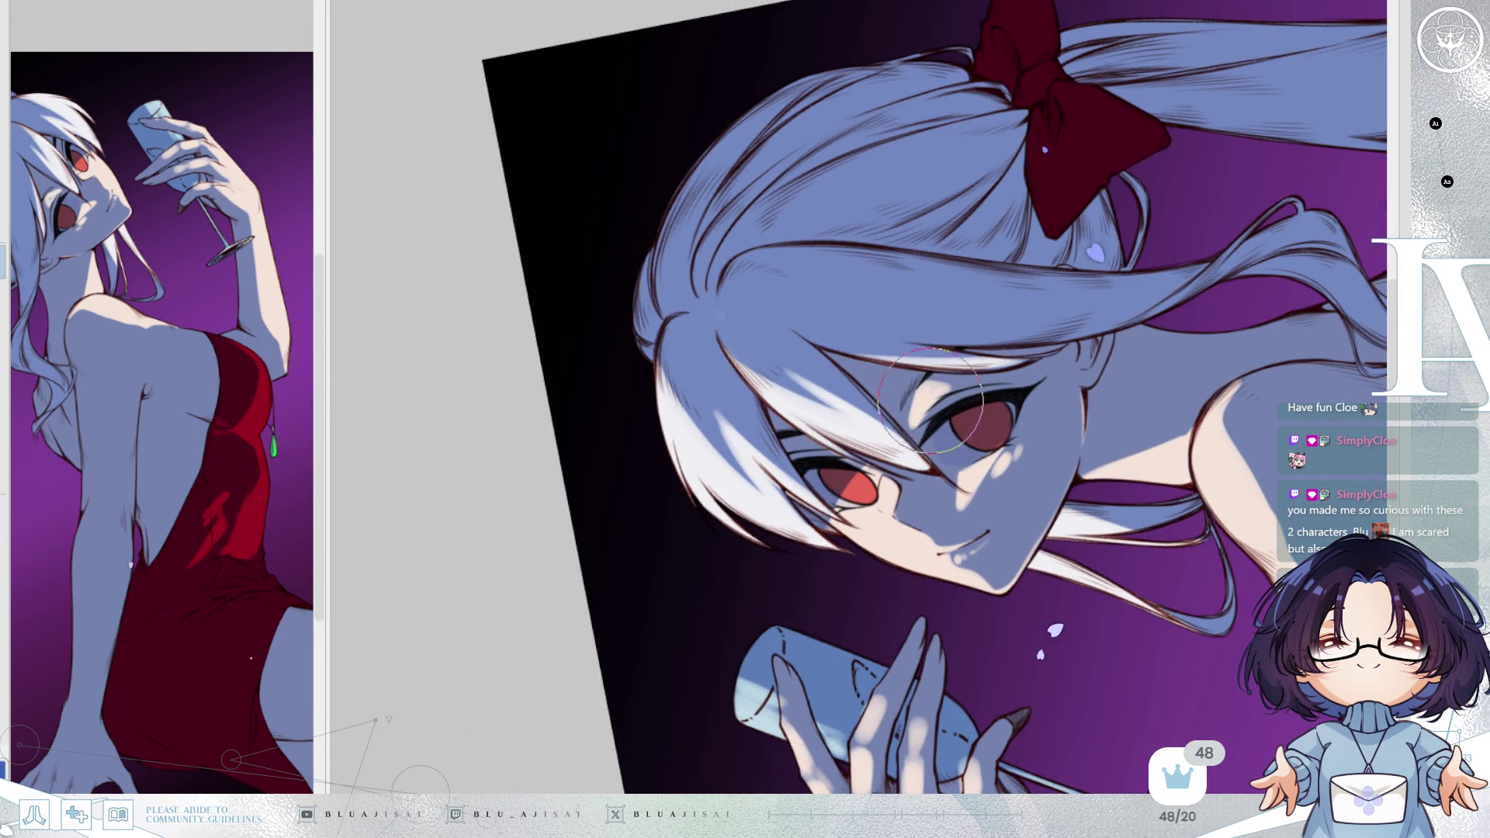
pyautogui.moveTo(1011, 390); pyautogui.dragTo(1216, 295)
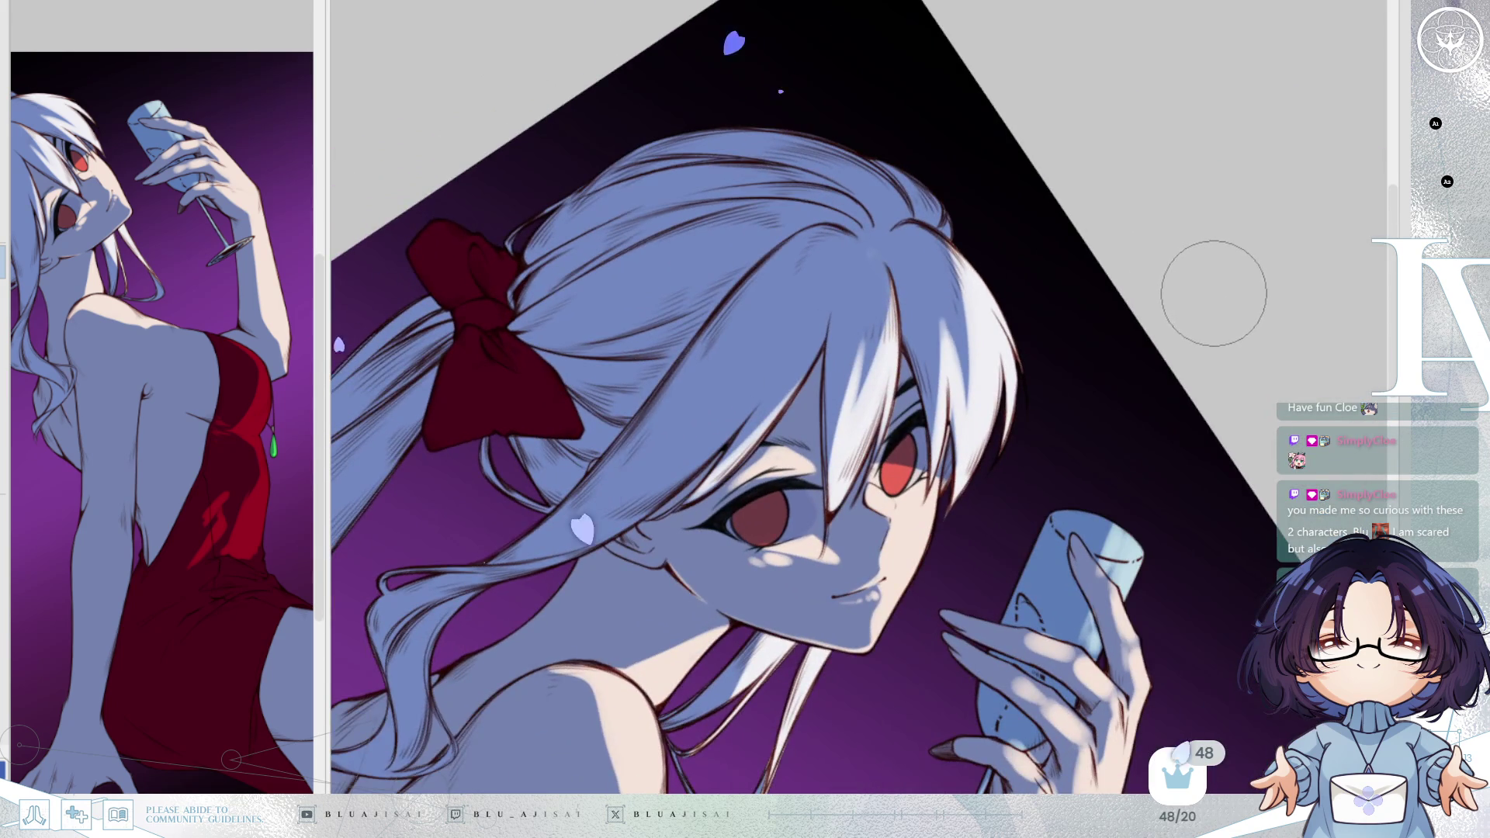
pyautogui.scroll(-3, 1214, 293)
pyautogui.scroll(-1, 1194, 283)
pyautogui.moveTo(1194, 283); pyautogui.dragTo(1147, 250)
pyautogui.scroll(3, 1102, 310)
pyautogui.scroll(-1, 1070, 363)
pyautogui.moveTo(1069, 362); pyautogui.dragTo(825, 430)
pyautogui.scroll(2, 1001, 380)
pyautogui.scroll(1, 824, 430)
pyautogui.scroll(2, 825, 429)
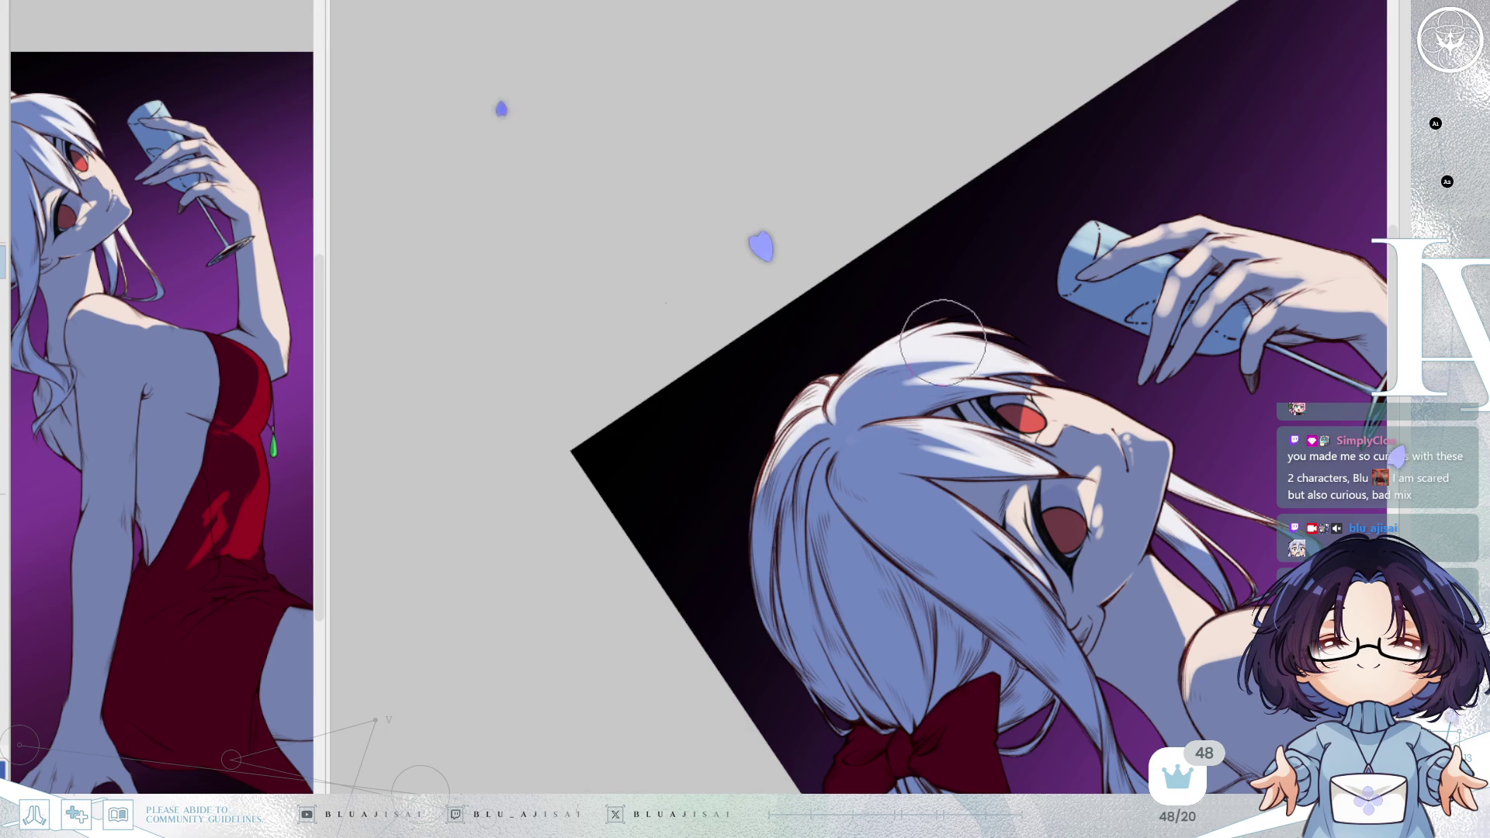
pyautogui.moveTo(981, 353)
pyautogui.mouseDown()
pyautogui.moveTo(1027, 319)
pyautogui.moveTo(1112, 304)
pyautogui.mouseUp()
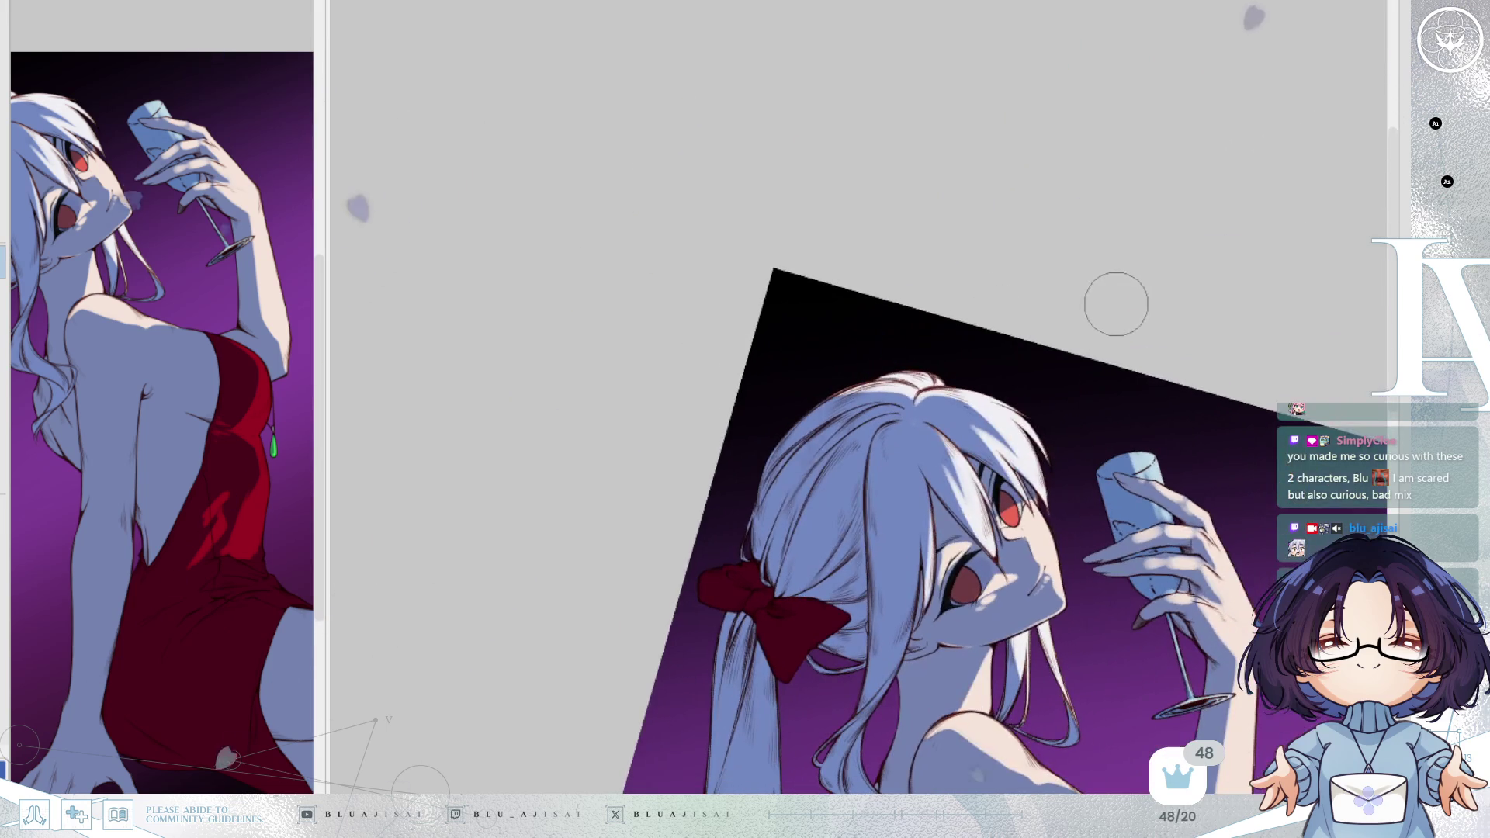
pyautogui.press('h')
pyautogui.scroll(3, 825, 503)
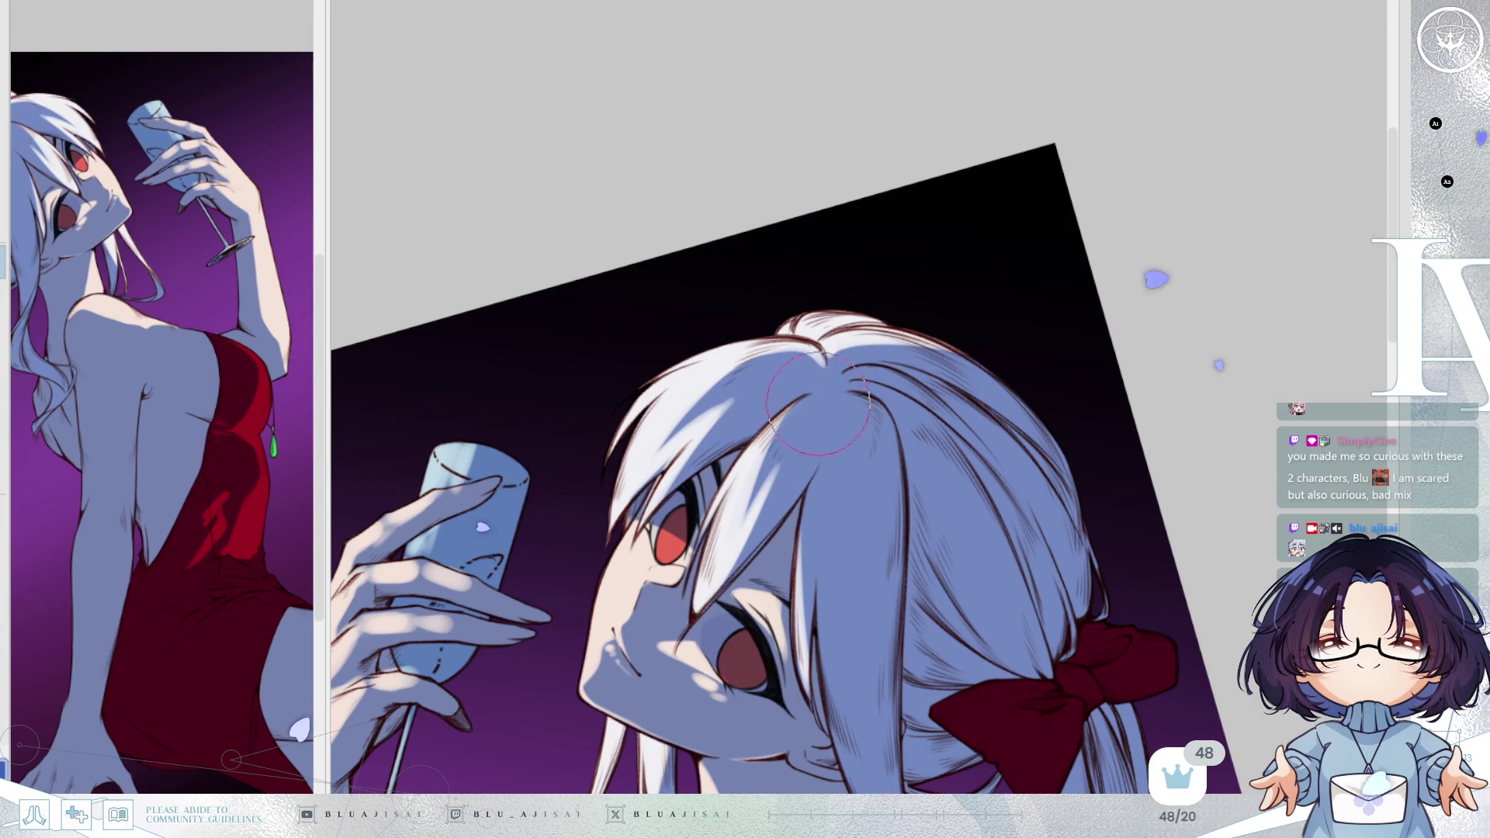
pyautogui.scroll(-2, 1164, 272)
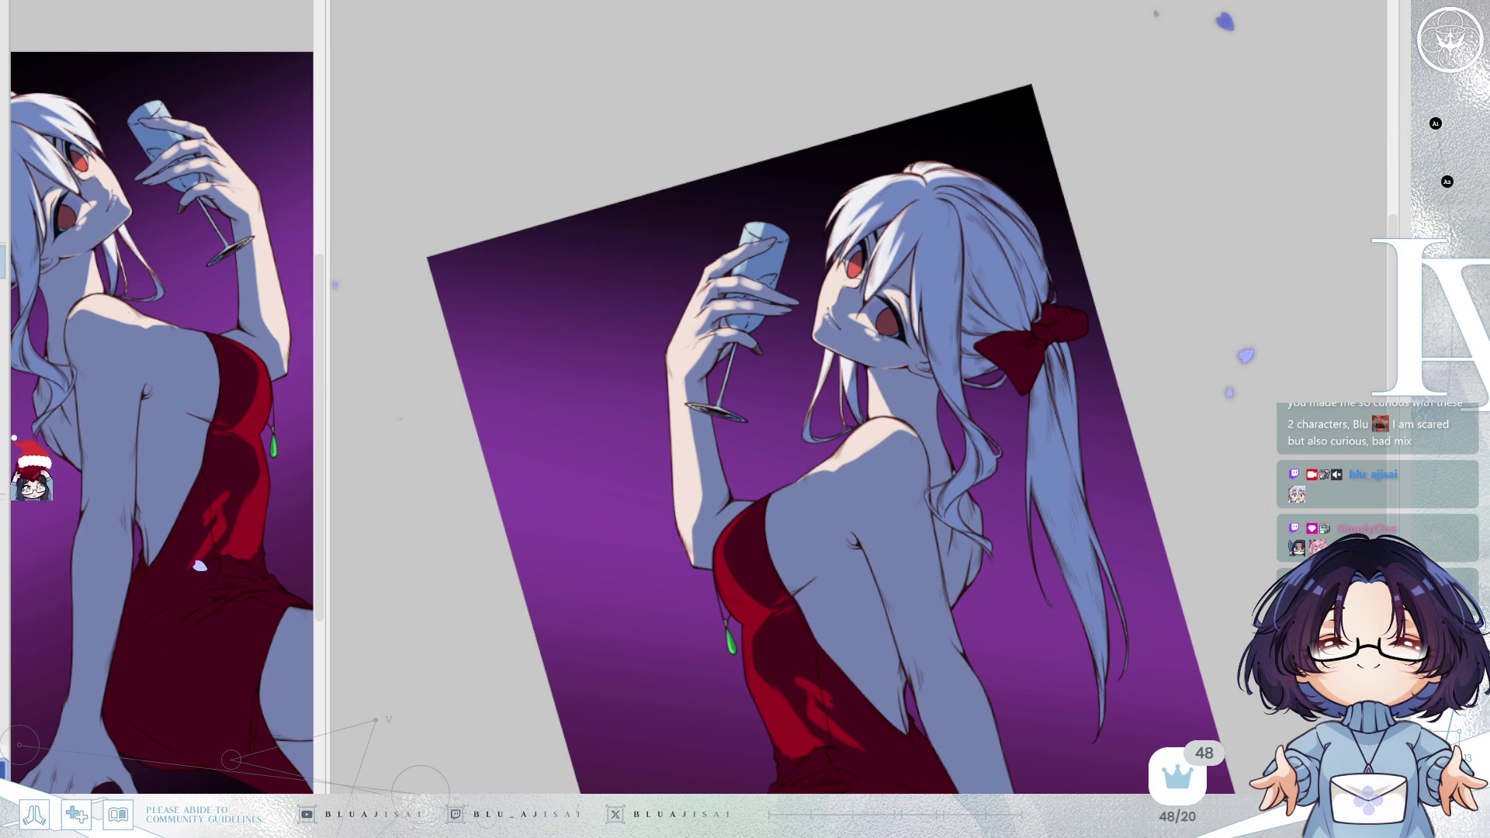
pyautogui.press('Delete')
# Stroke the pale shoulder highlight down toward the edge of the red dress.
pyautogui.scroll(3, 955, 477)
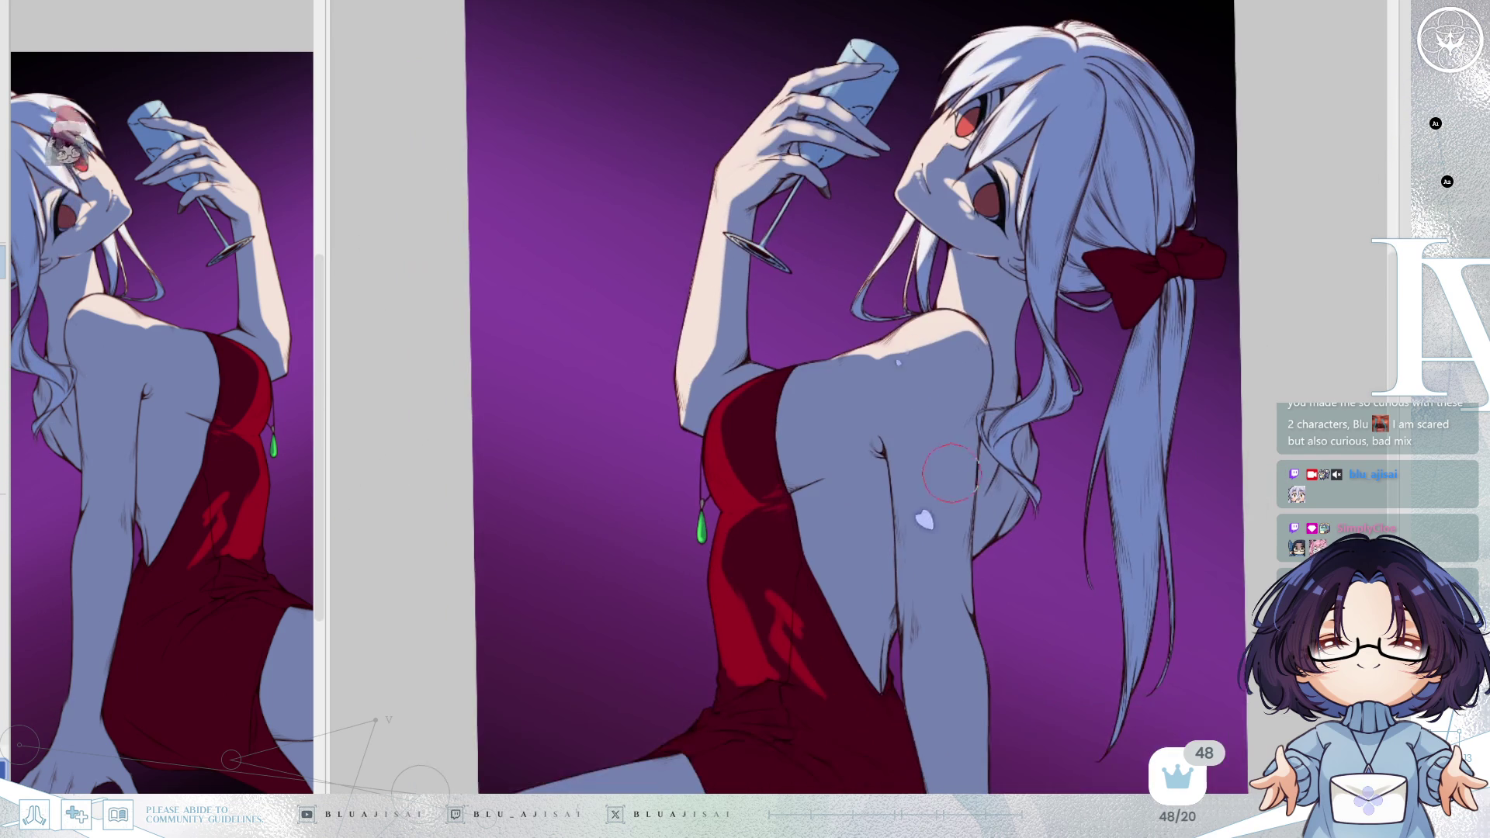
pyautogui.scroll(2, 955, 477)
pyautogui.moveTo(955, 478)
pyautogui.mouseDown()
pyautogui.moveTo(945, 453)
pyautogui.moveTo(734, 388)
pyautogui.mouseUp()
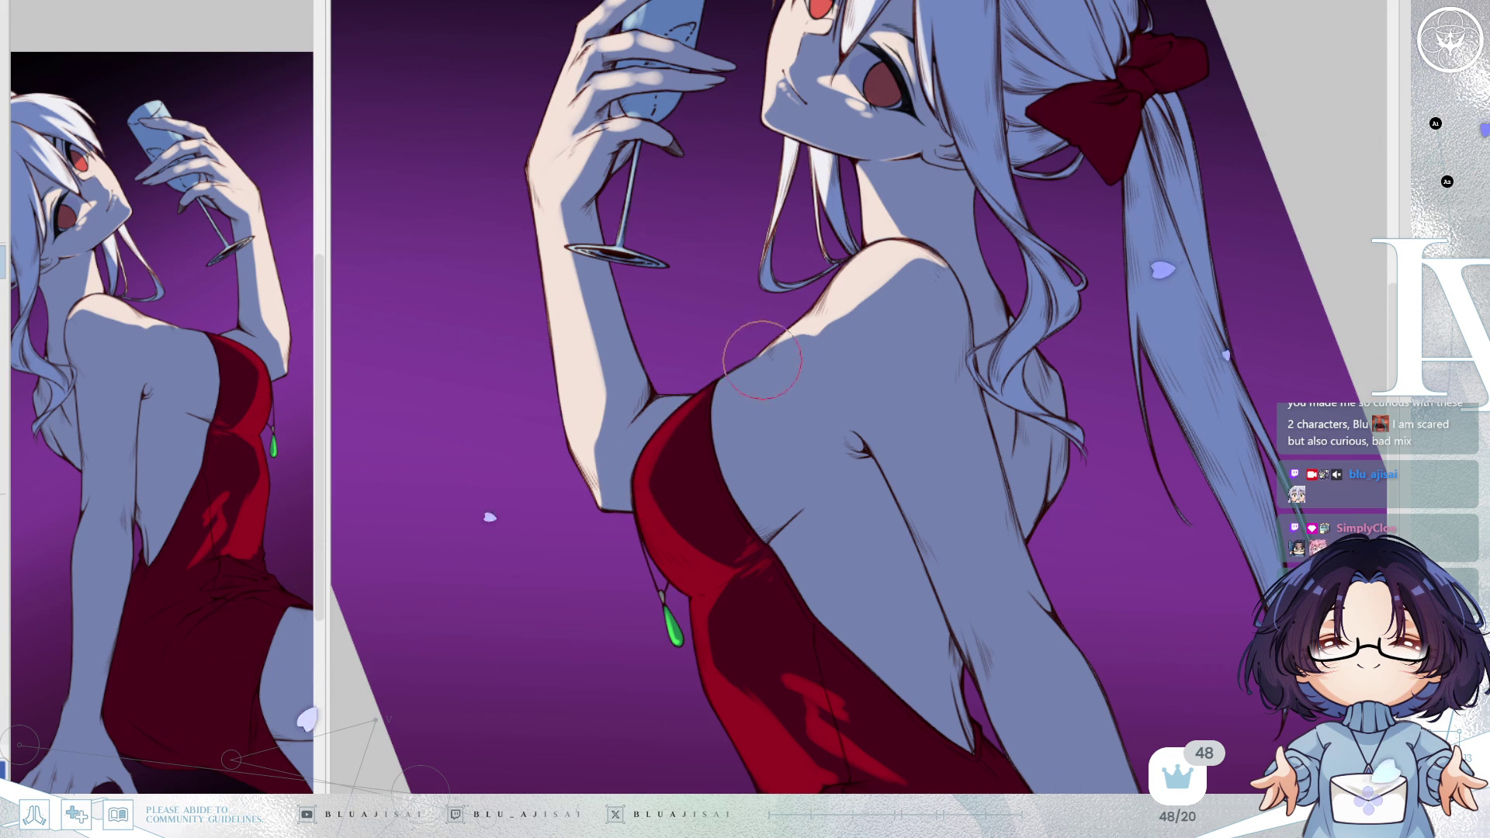
pyautogui.moveTo(796, 338); pyautogui.dragTo(754, 379)
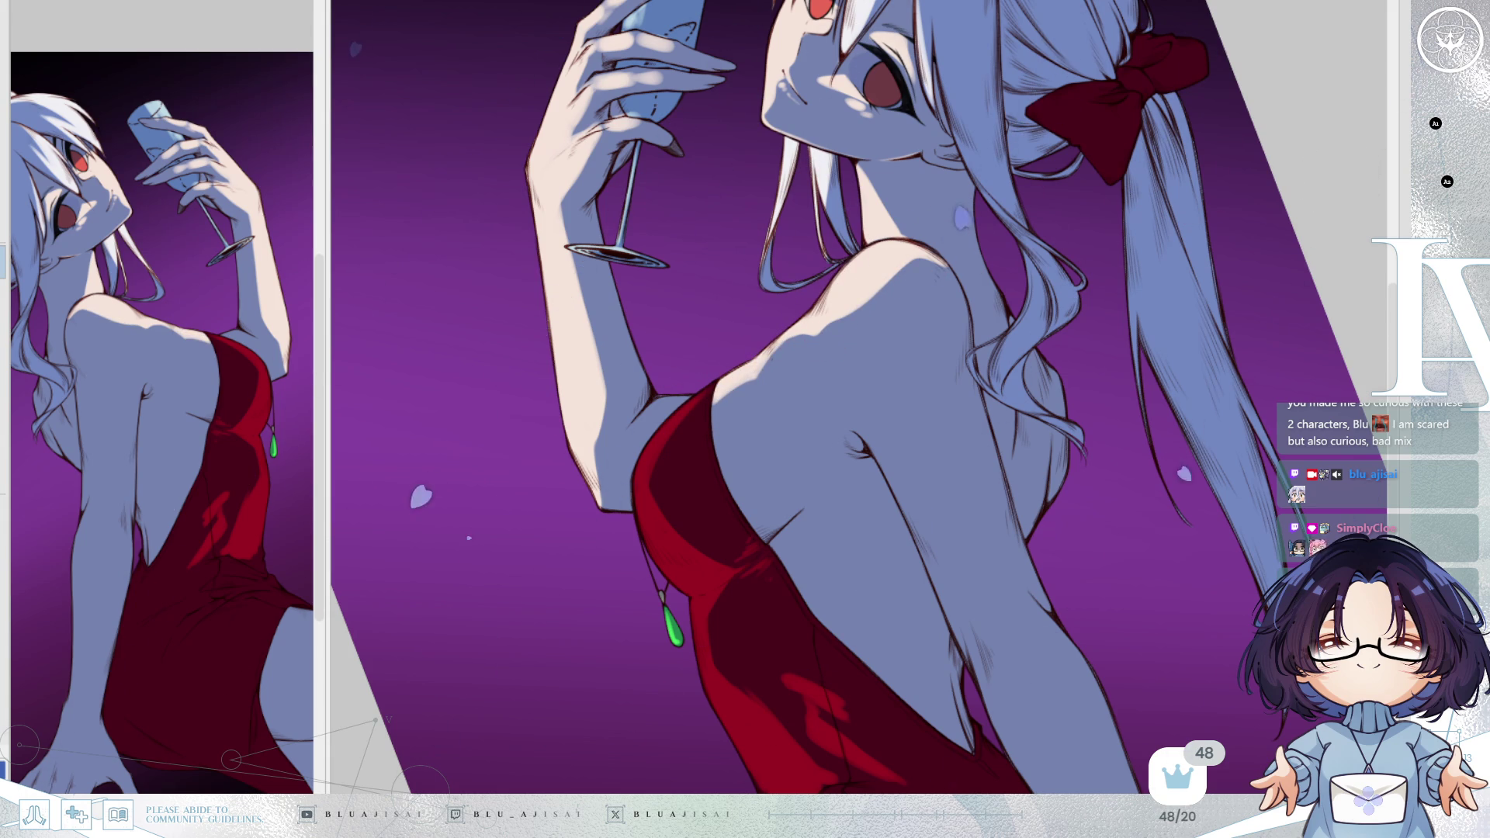
# Rotate the canvas view clockwise, reset it upright, then tilt it slightly.
pyautogui.scroll(5, 903, 307)
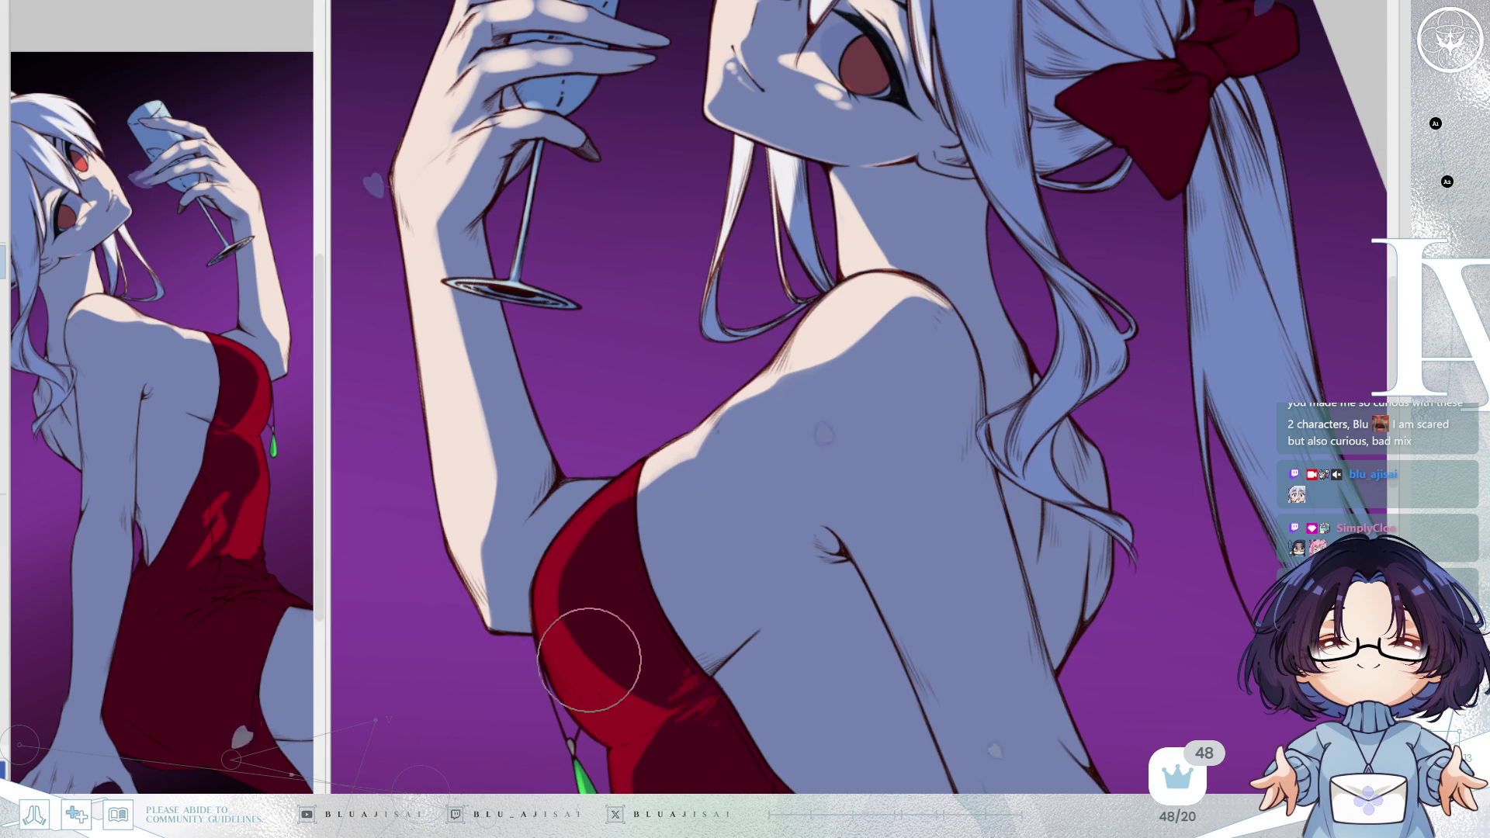
pyautogui.moveTo(585, 639)
pyautogui.mouseDown()
pyautogui.moveTo(802, 432)
pyautogui.moveTo(864, 498)
pyautogui.mouseUp()
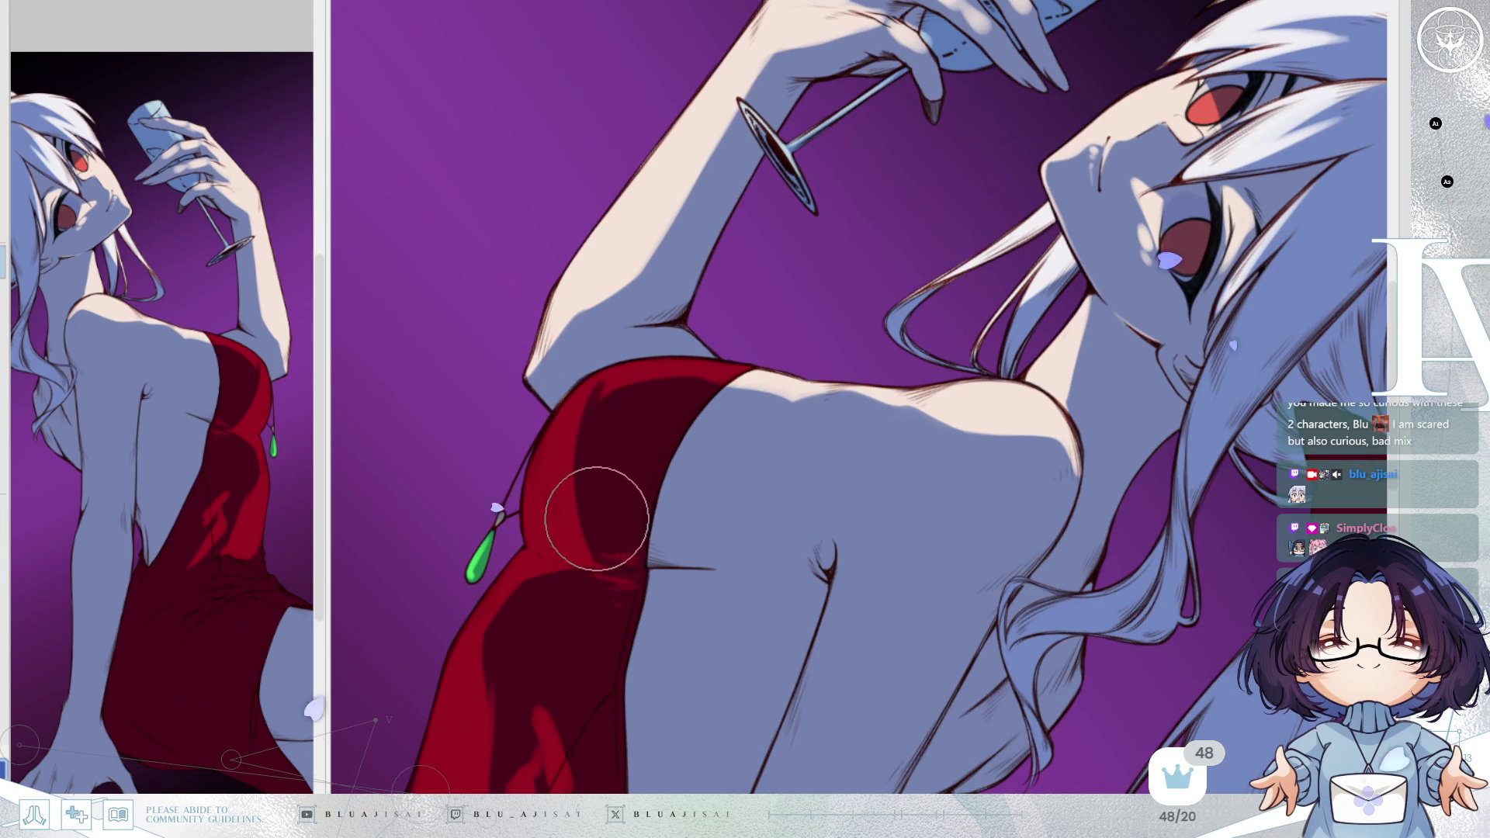
pyautogui.press('Delete')
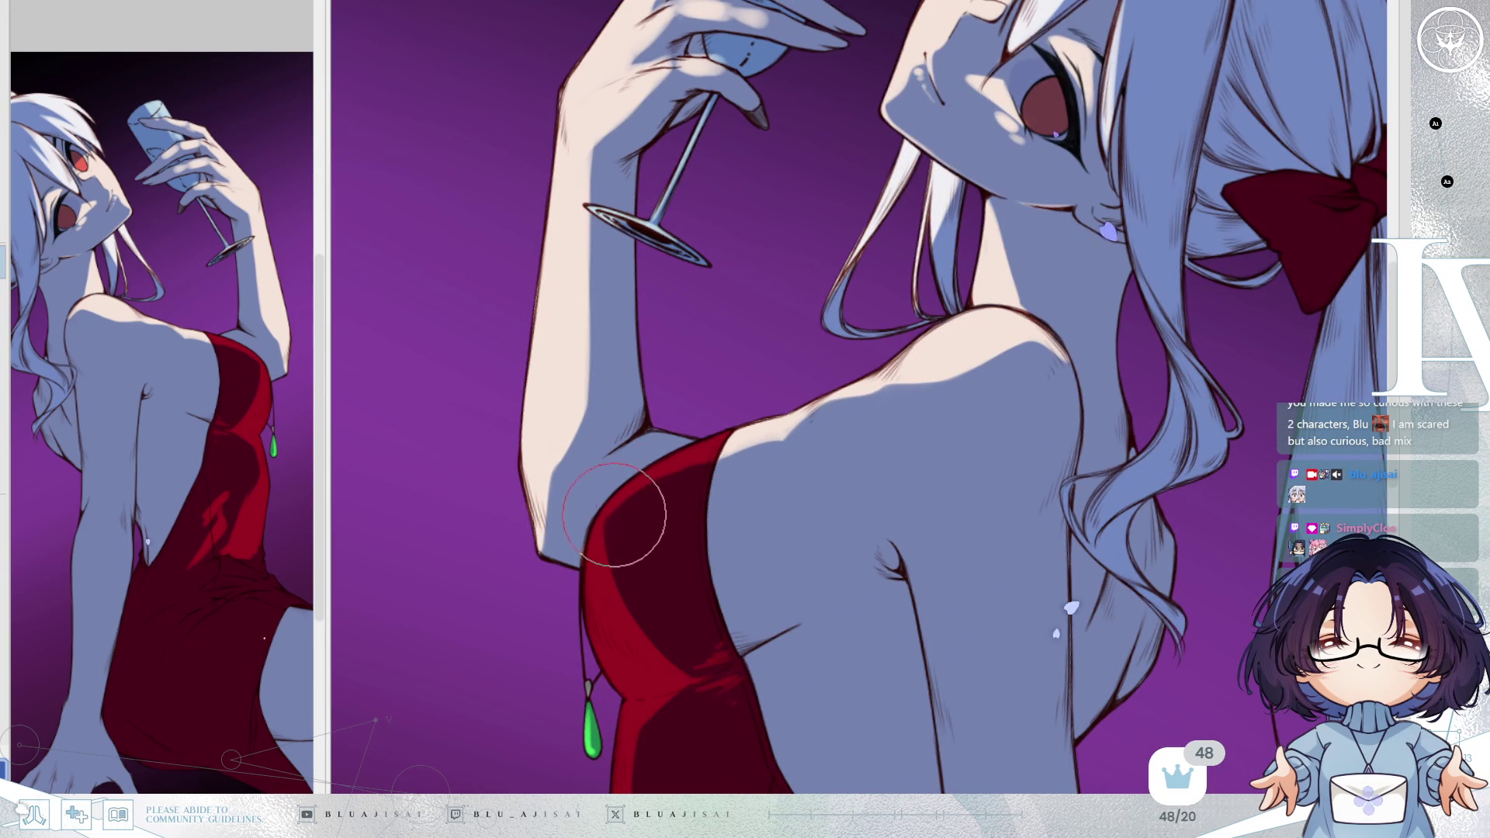
pyautogui.press('-')
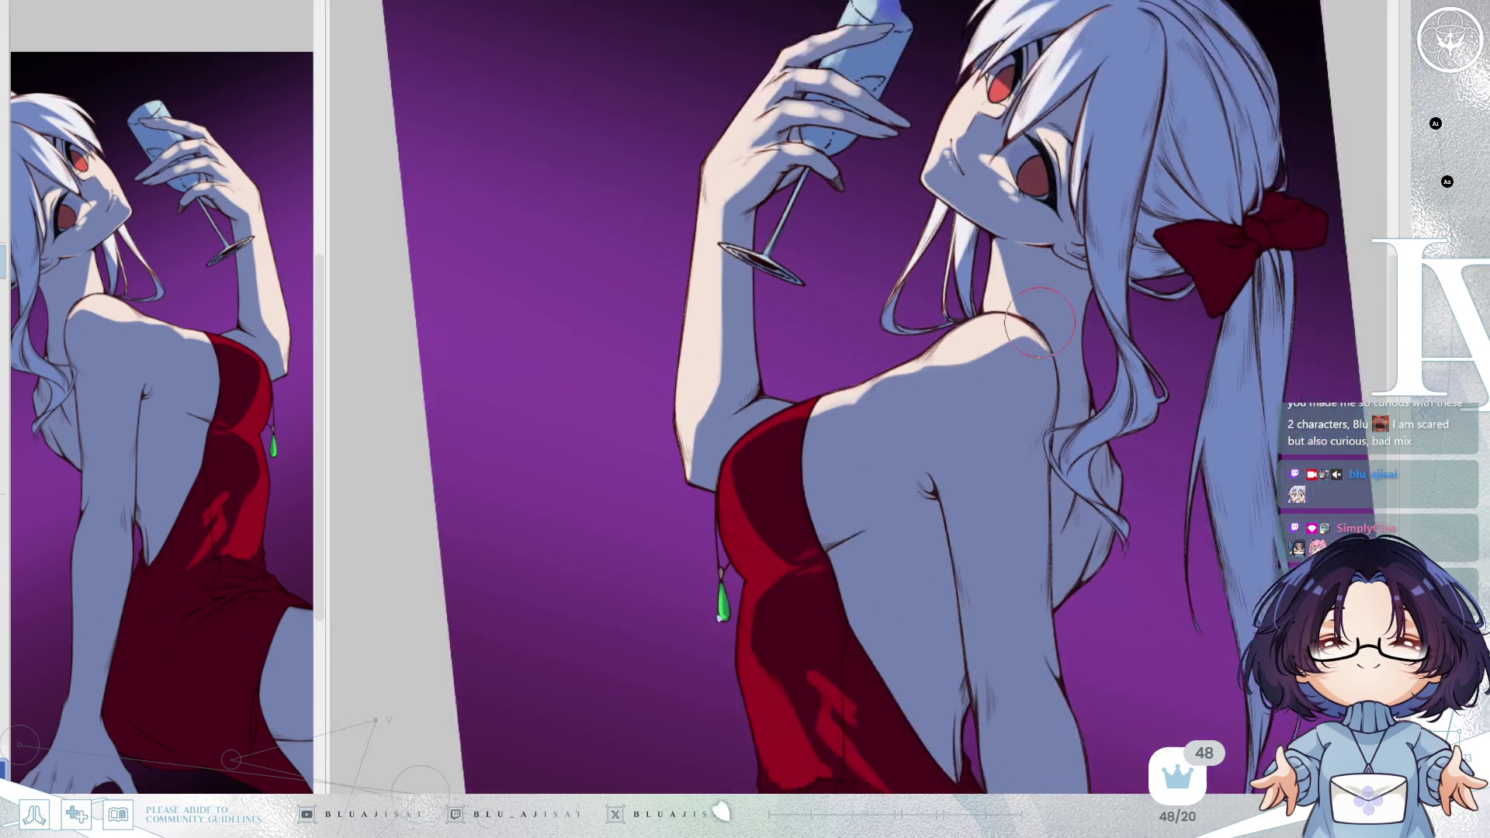
pyautogui.press('Delete')
pyautogui.press('Delete')
pyautogui.moveTo(870, 346); pyautogui.dragTo(854, 435)
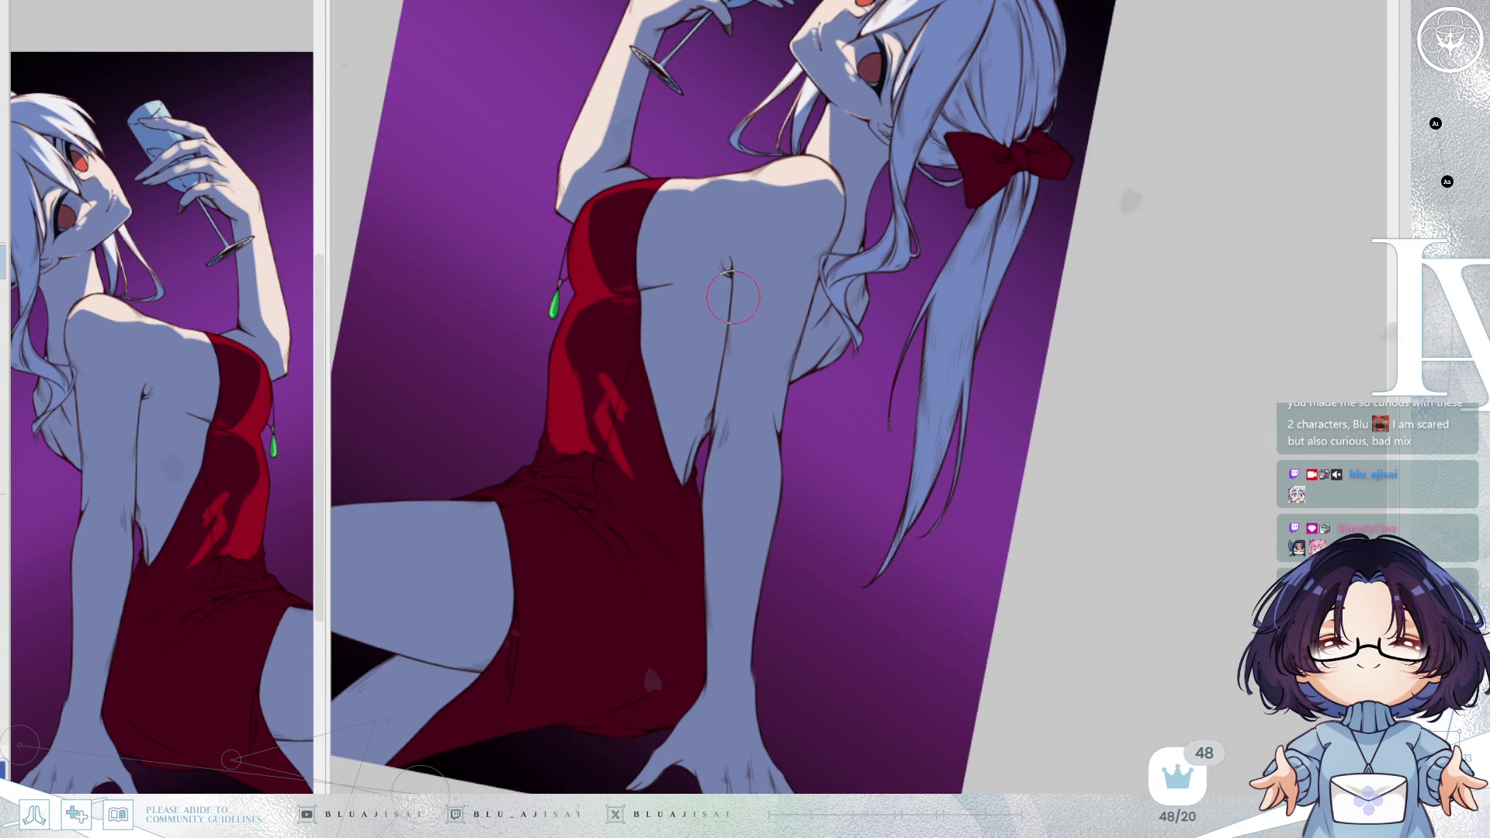
# Broaden, lengthen and brighten the pale highlight along the upper arm.
pyautogui.moveTo(729, 350); pyautogui.dragTo(723, 407)
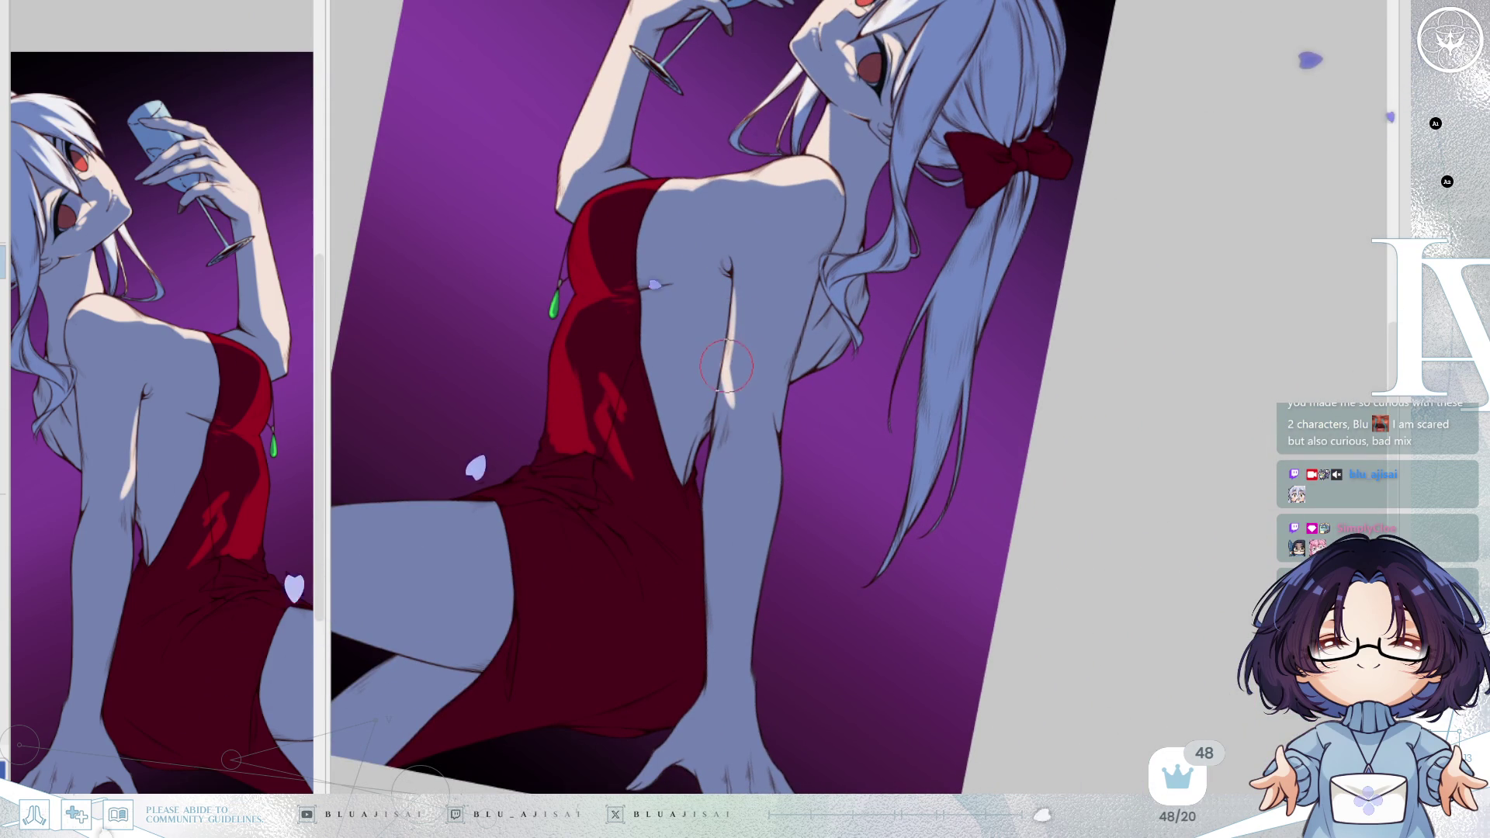
pyautogui.moveTo(734, 291); pyautogui.dragTo(770, 529)
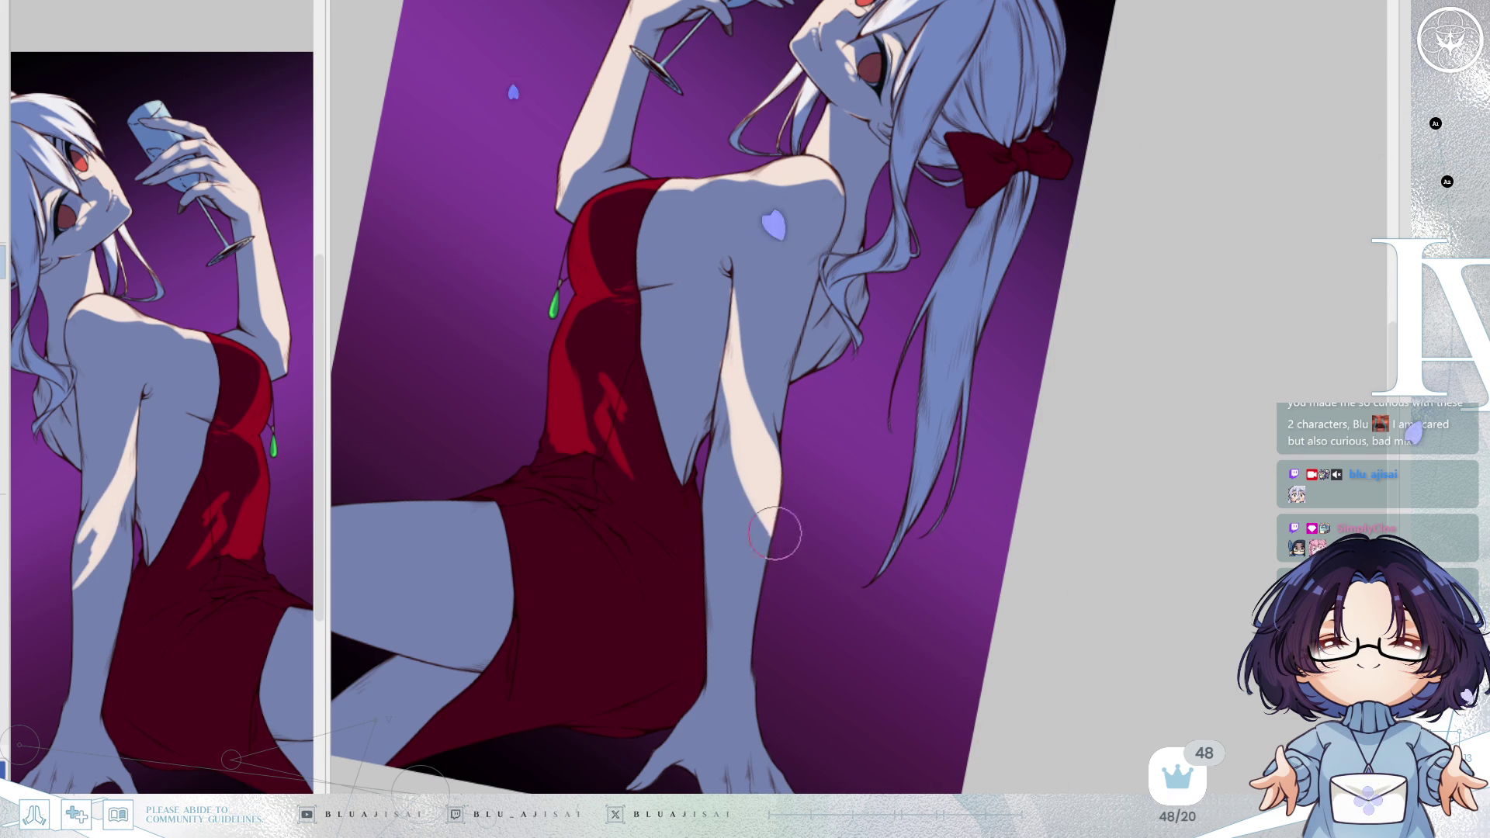
pyautogui.moveTo(736, 334)
pyautogui.mouseDown()
pyautogui.moveTo(756, 401)
pyautogui.moveTo(721, 388)
pyautogui.mouseUp()
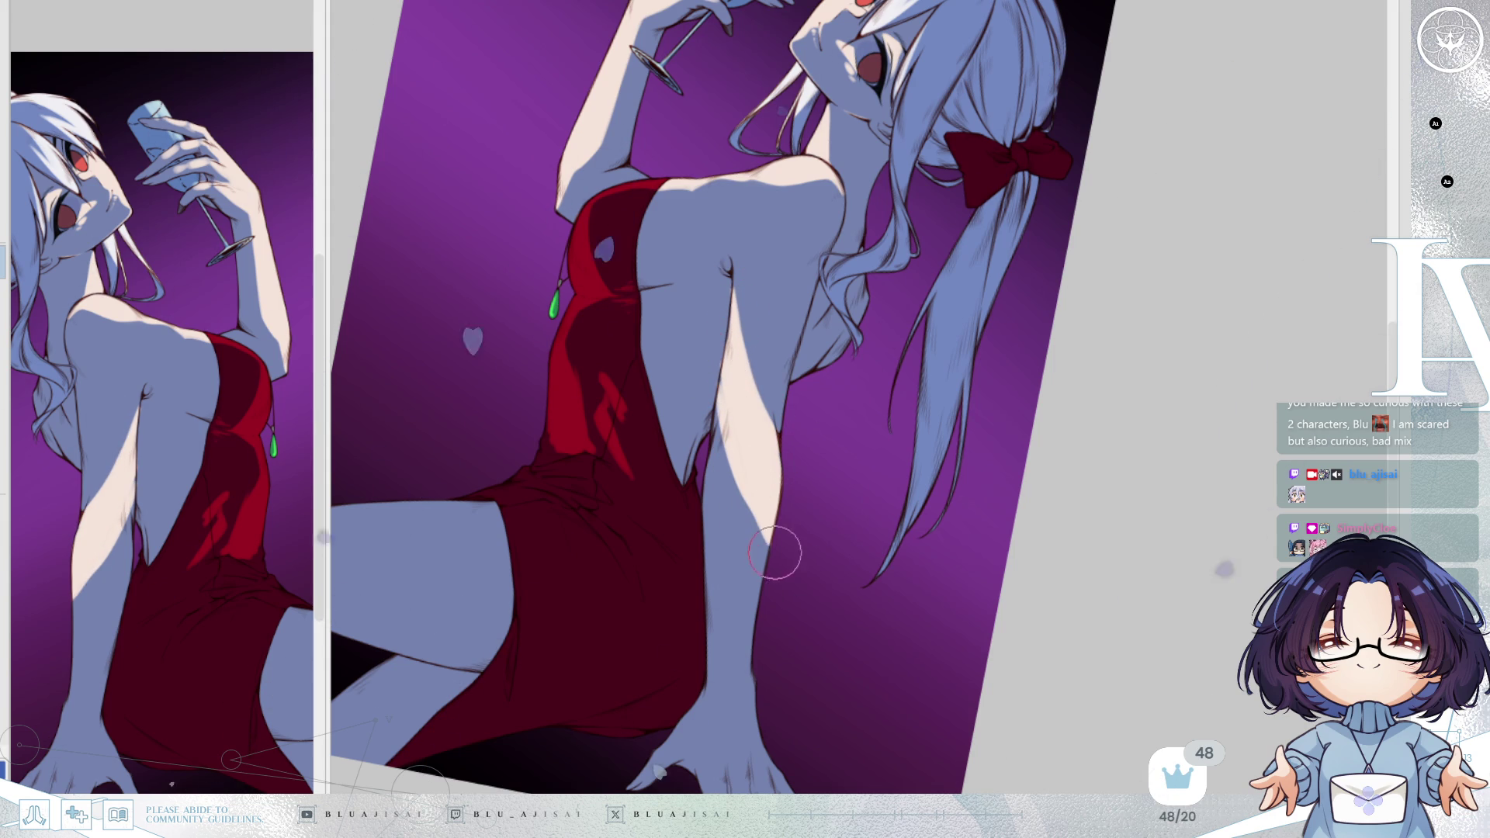
pyautogui.scroll(2, 842, 383)
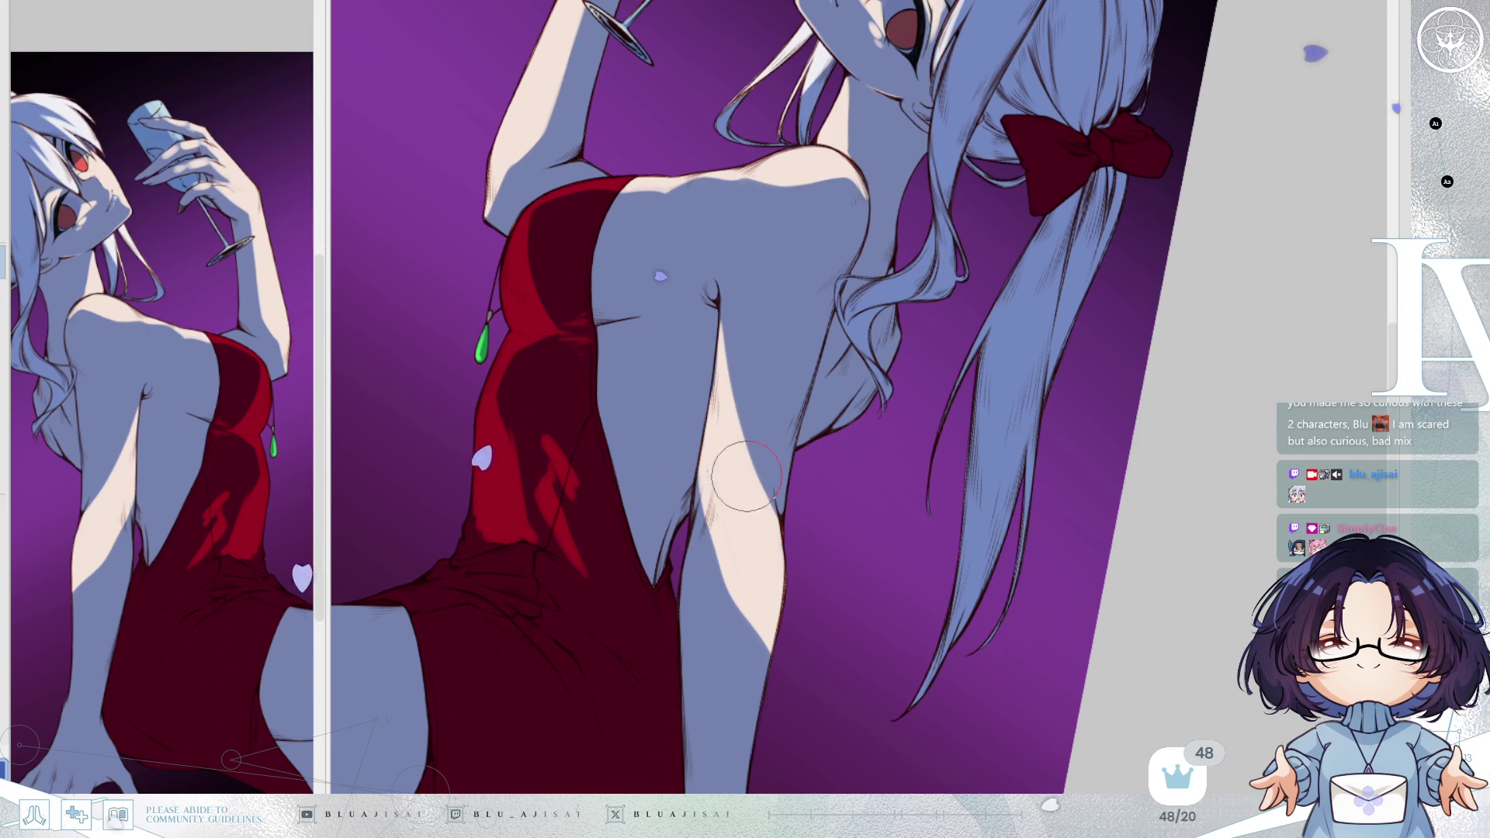
# Paint a blue-grey shadow down the inner arm, then view the whole picture.
pyautogui.moveTo(734, 372); pyautogui.dragTo(720, 586)
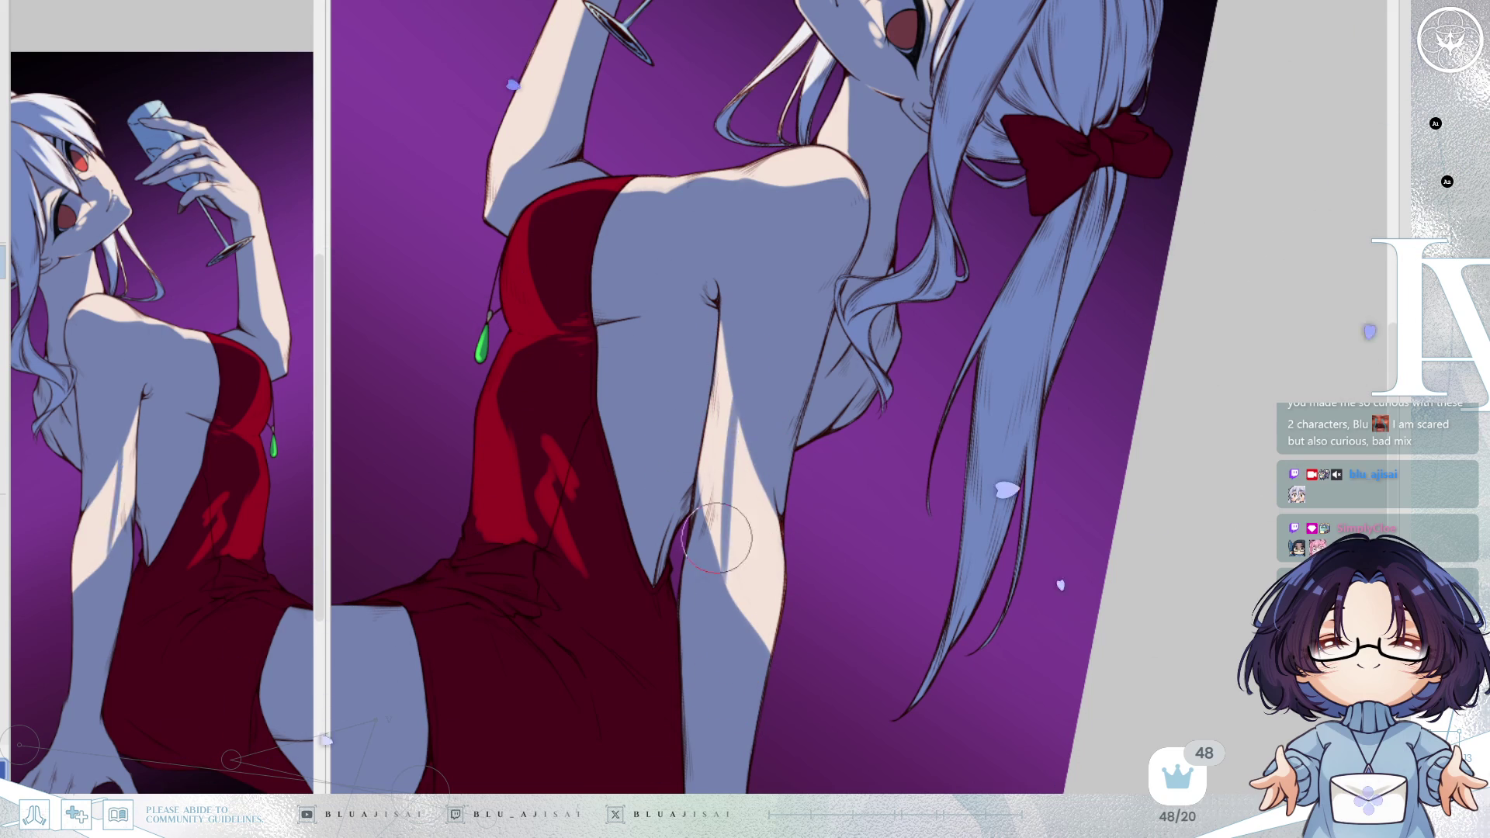
pyautogui.moveTo(731, 435); pyautogui.dragTo(735, 610)
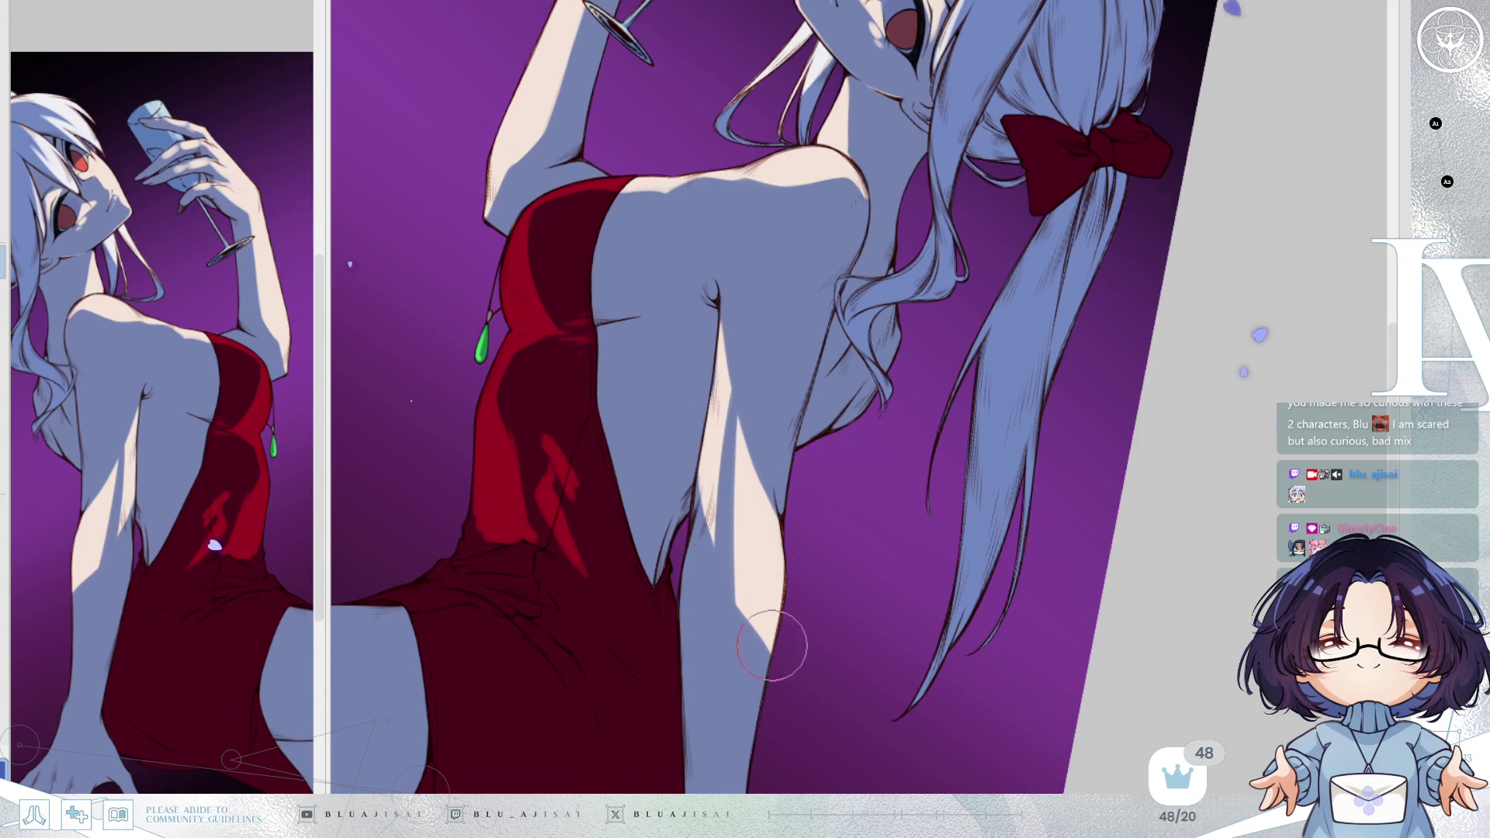
pyautogui.hotkey('ctrl', '0')
pyautogui.press('h')
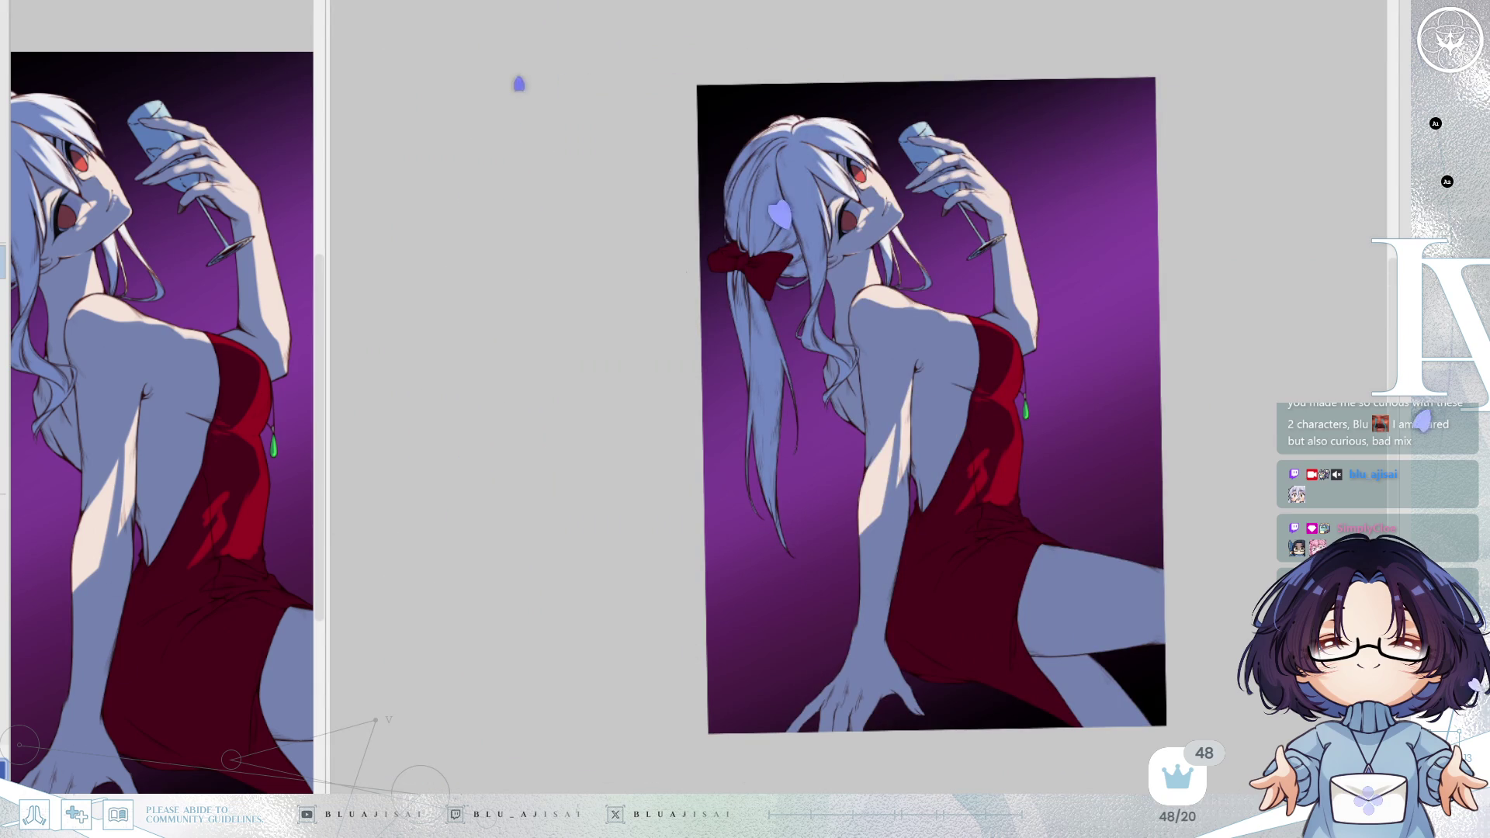
# Add pale highlights along the forearm's shadow edge, extending them toward the wrist.
pyautogui.hotkey('ctrl', '+')
pyautogui.hotkey('ctrl', '+')
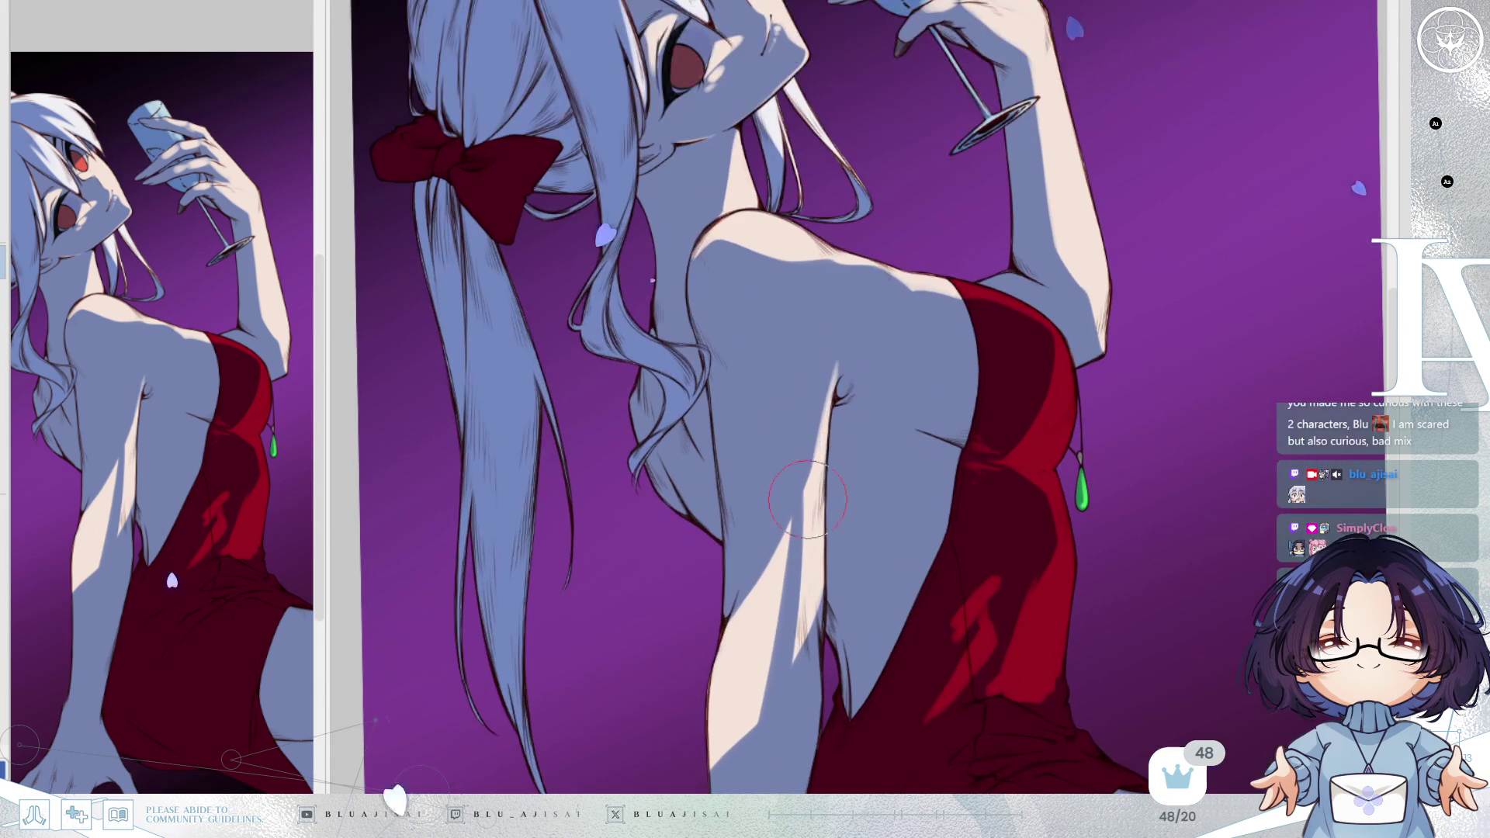
pyautogui.scroll(-3, 846, 453)
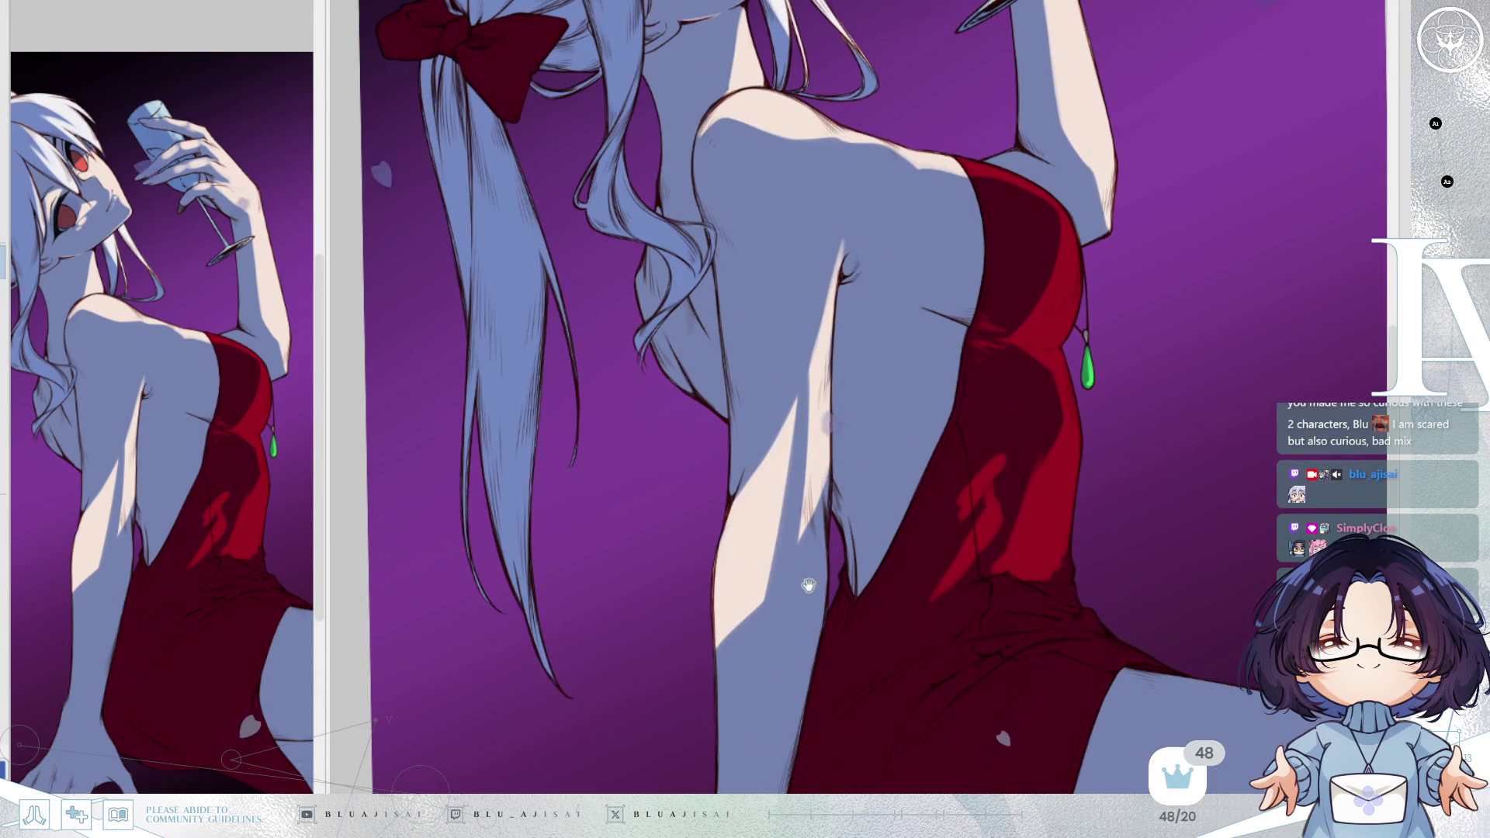
pyautogui.scroll(-3, 804, 511)
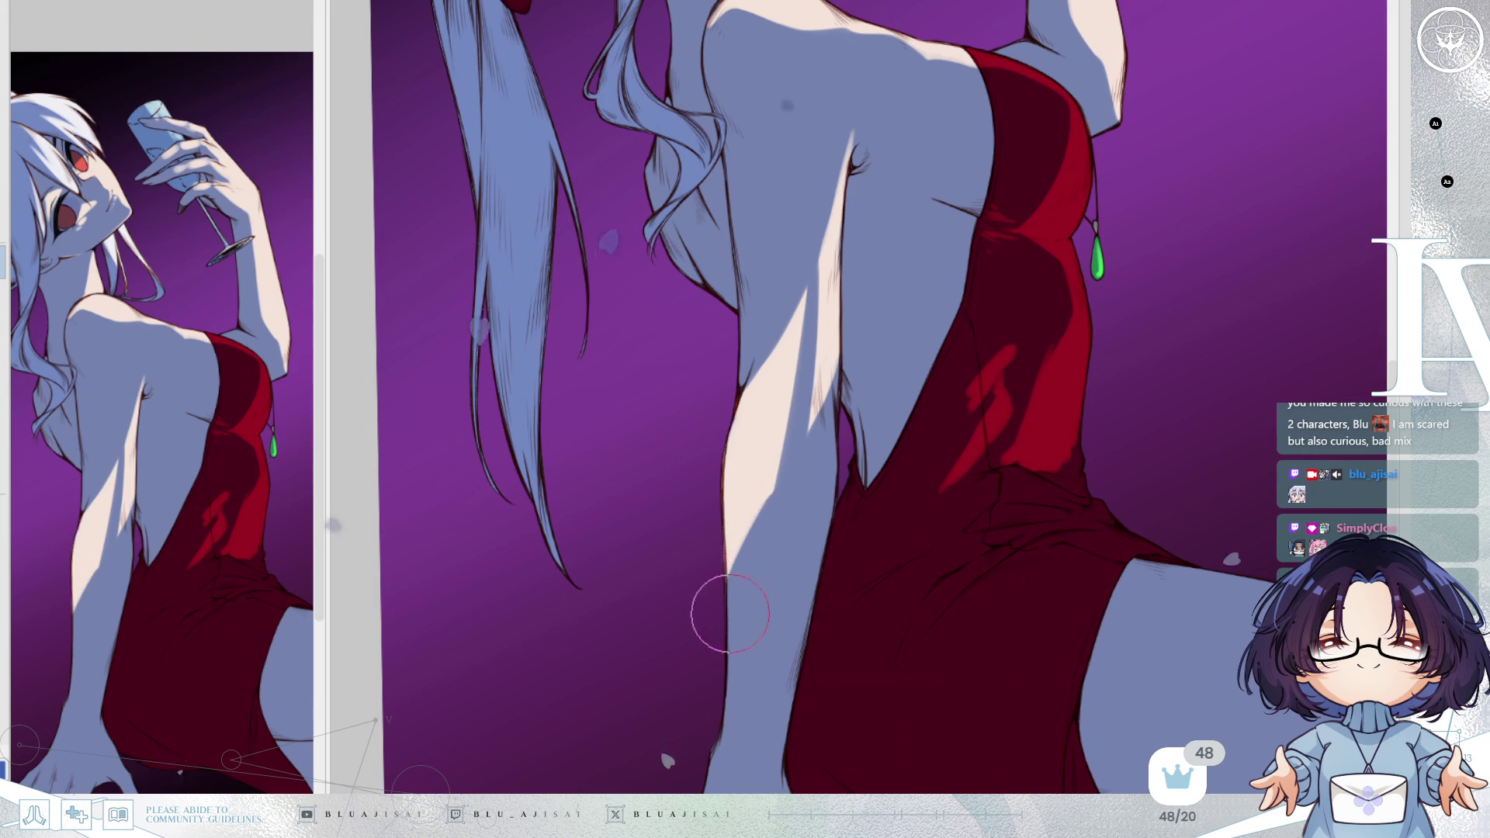
pyautogui.press('End')
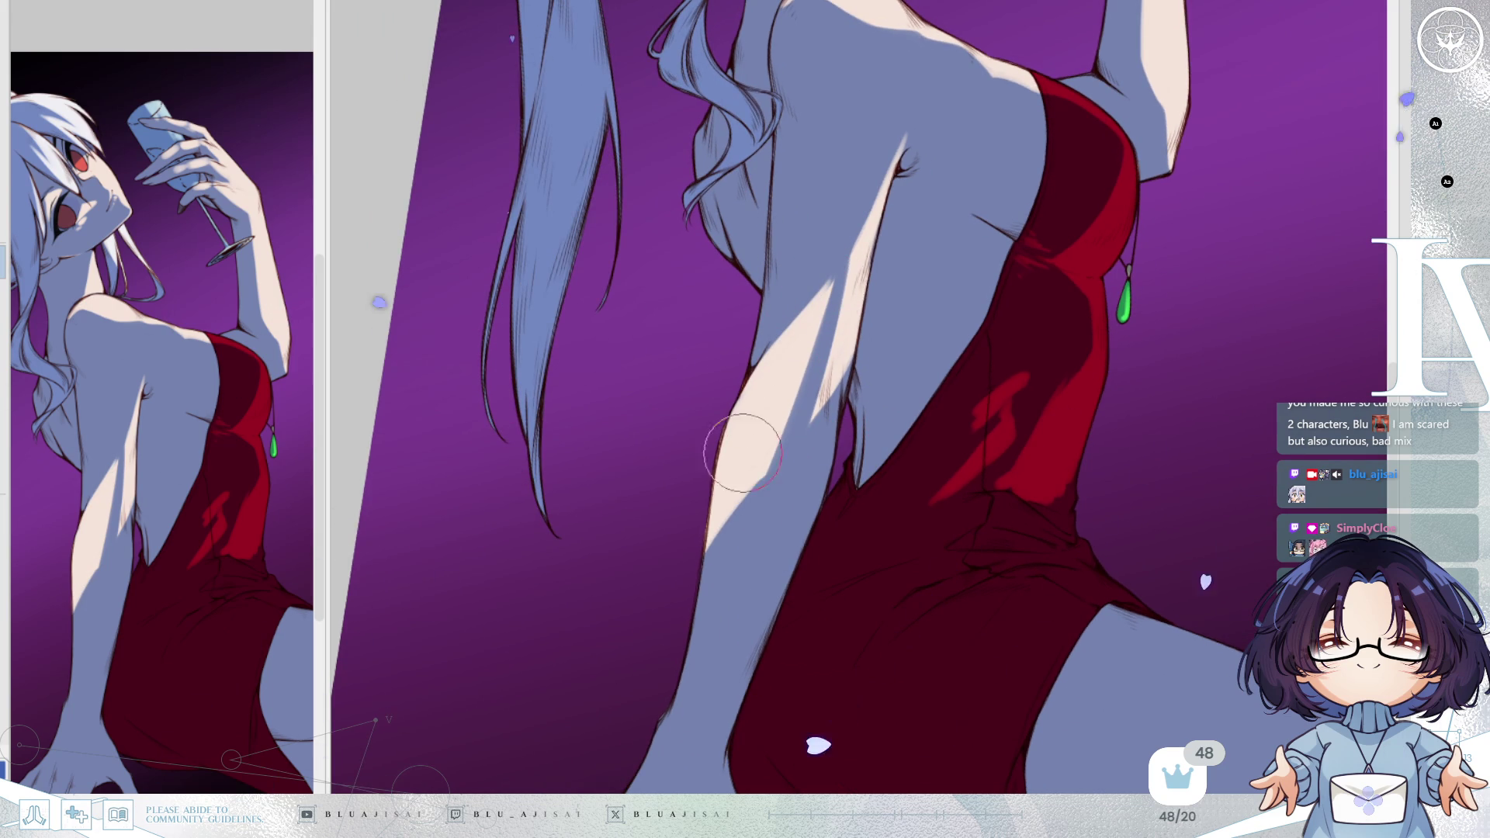
pyautogui.scroll(-3, 759, 410)
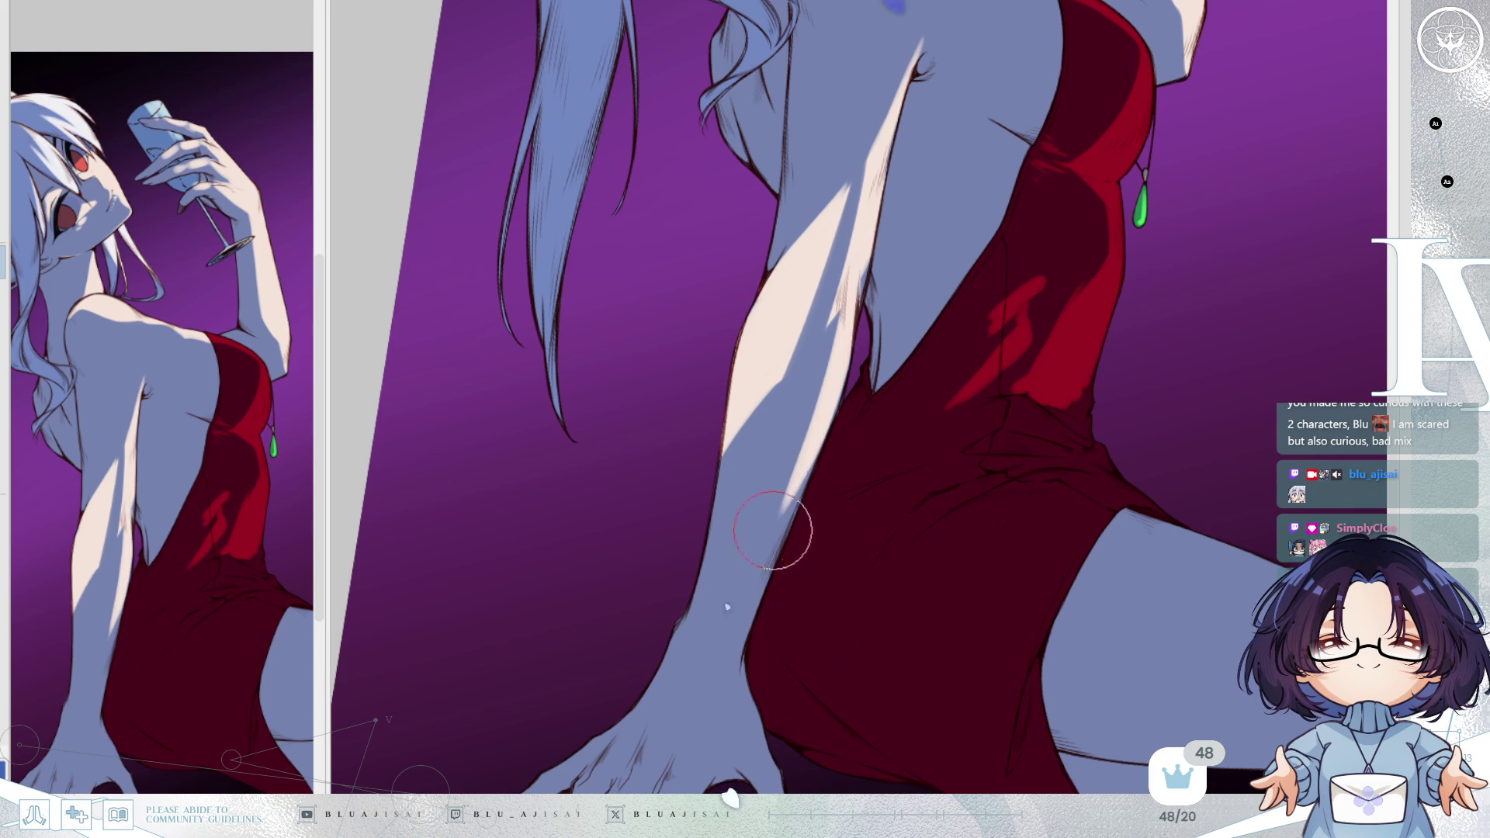
pyautogui.moveTo(808, 476); pyautogui.dragTo(745, 586)
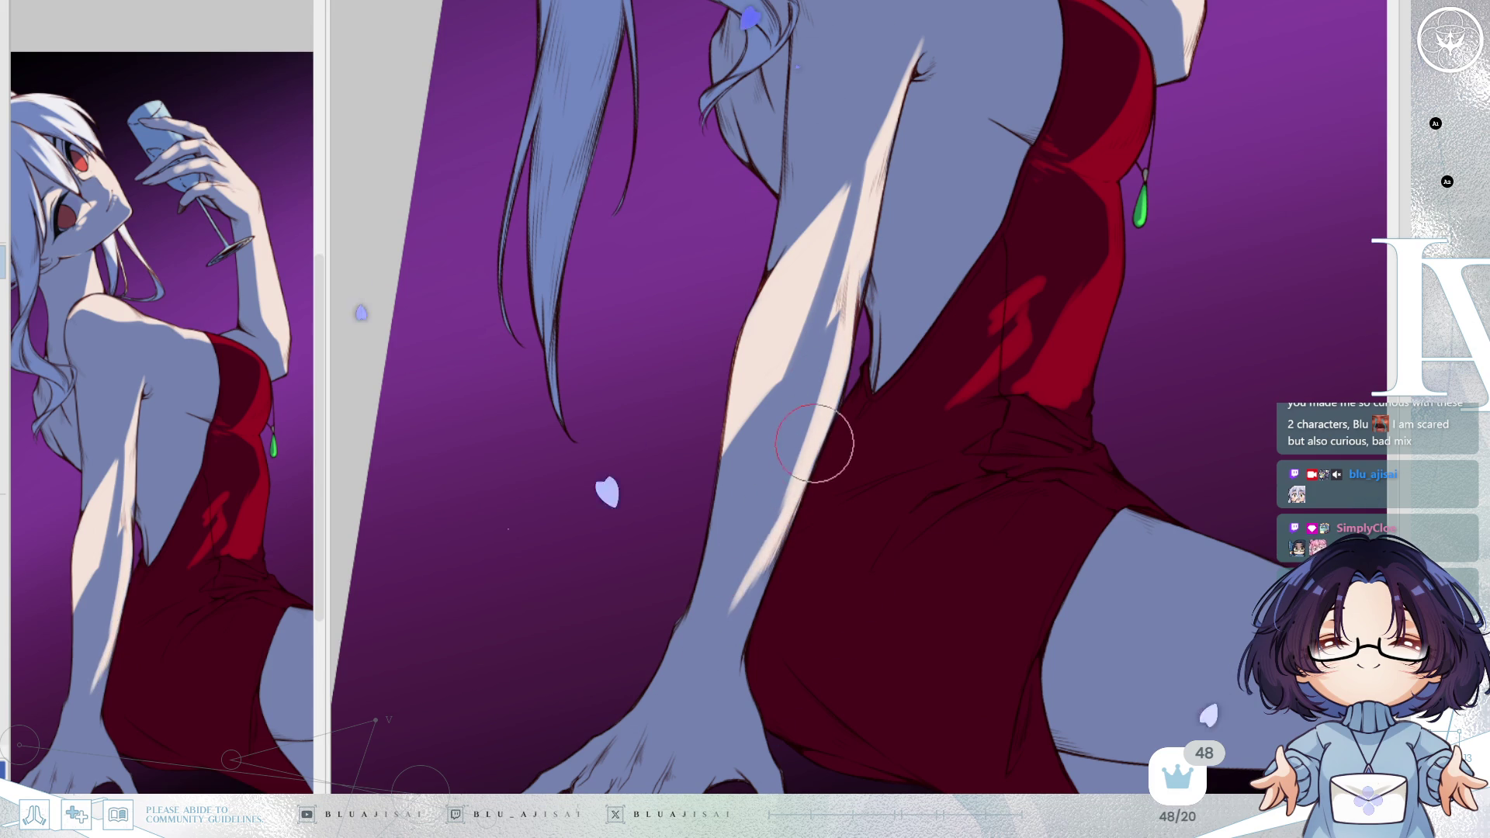
pyautogui.moveTo(826, 432); pyautogui.dragTo(724, 604)
pyautogui.moveTo(789, 532); pyautogui.dragTo(724, 609)
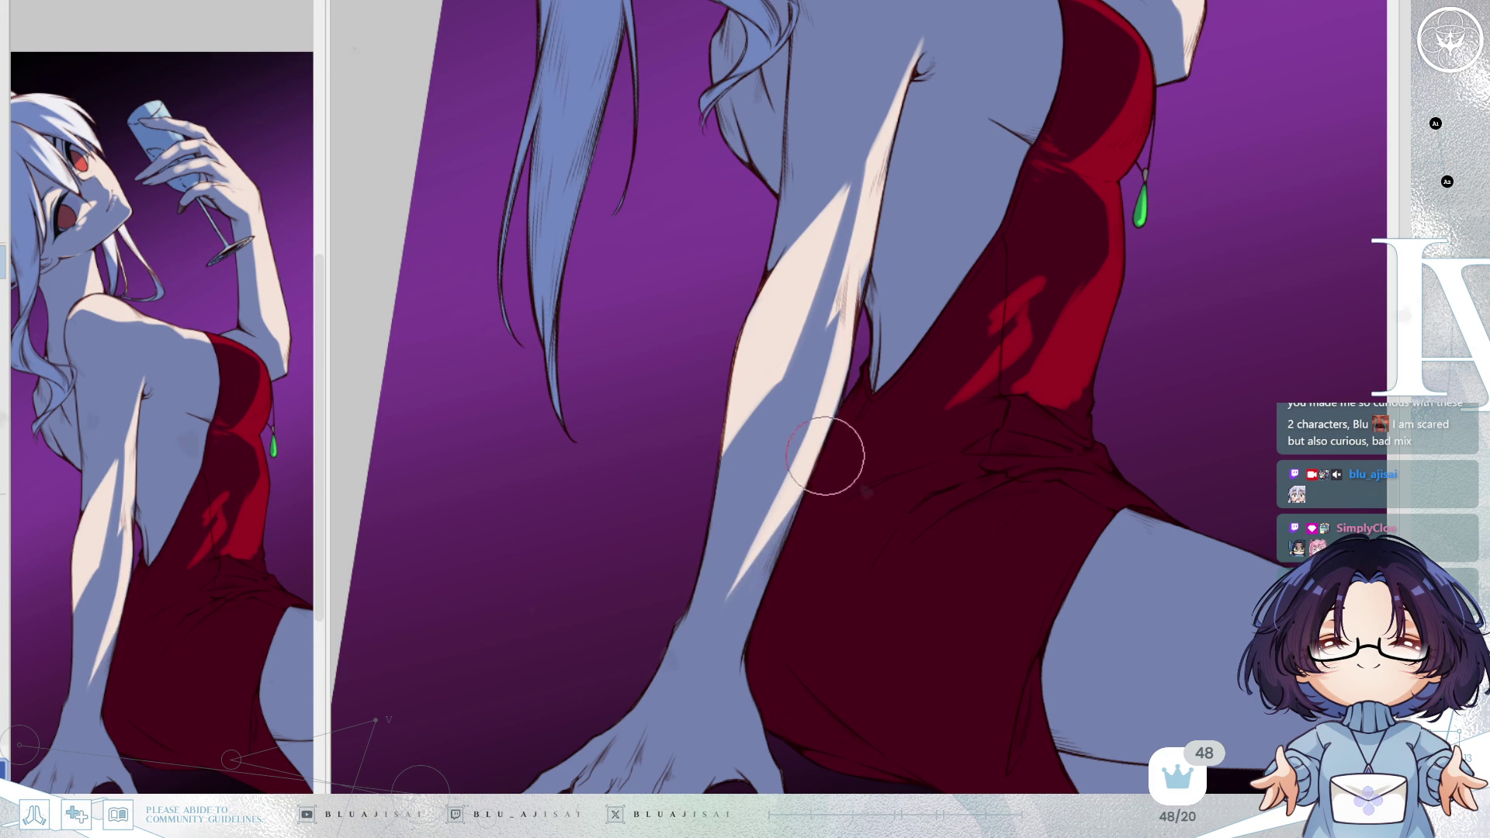
# Soften the upper-arm highlight with bluish shadow strokes and mirror the view to check.
pyautogui.moveTo(869, 180); pyautogui.dragTo(846, 327)
pyautogui.moveTo(858, 225); pyautogui.dragTo(835, 380)
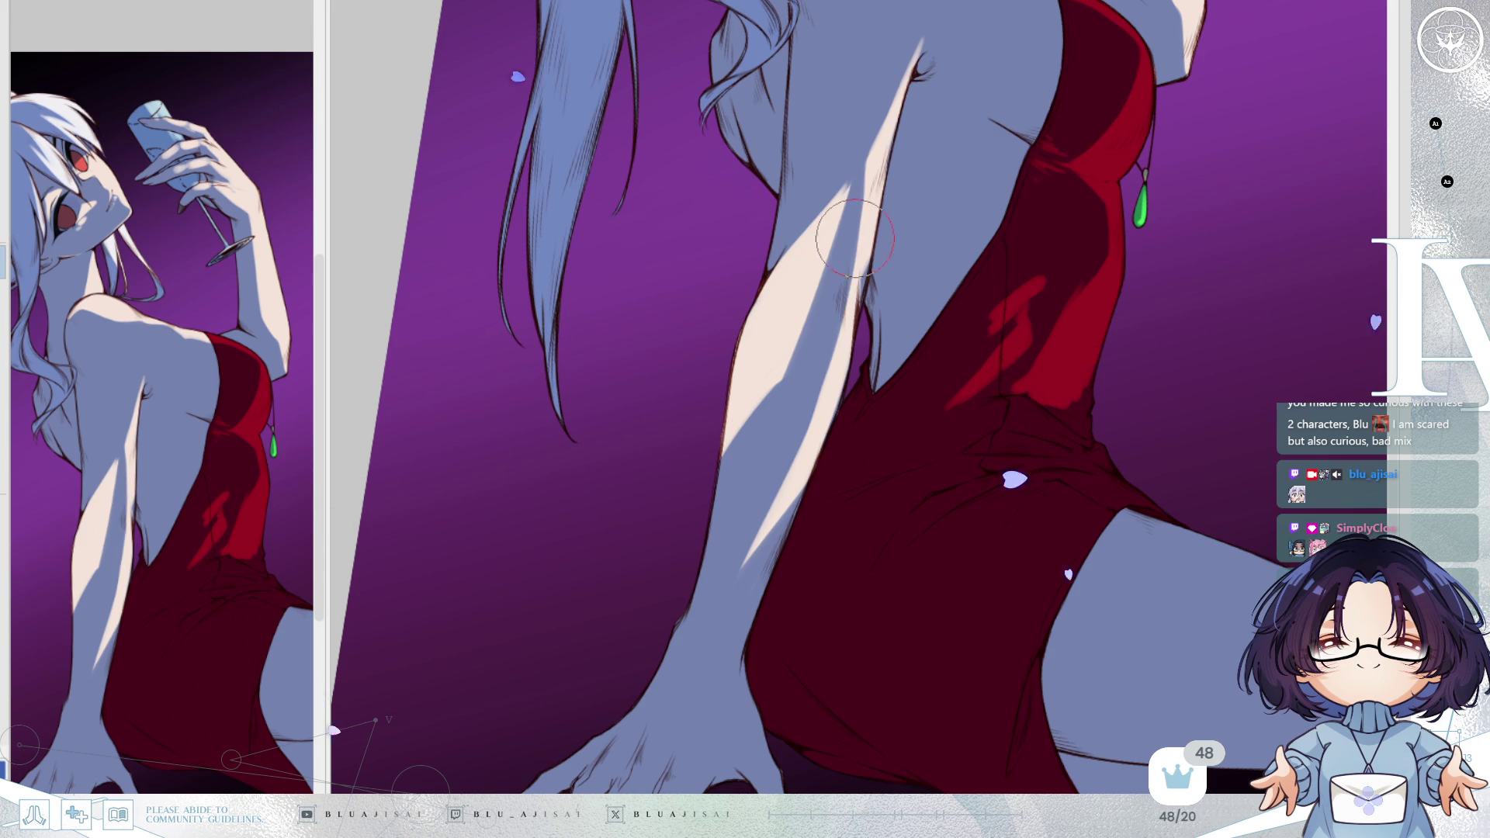
pyautogui.press('h')
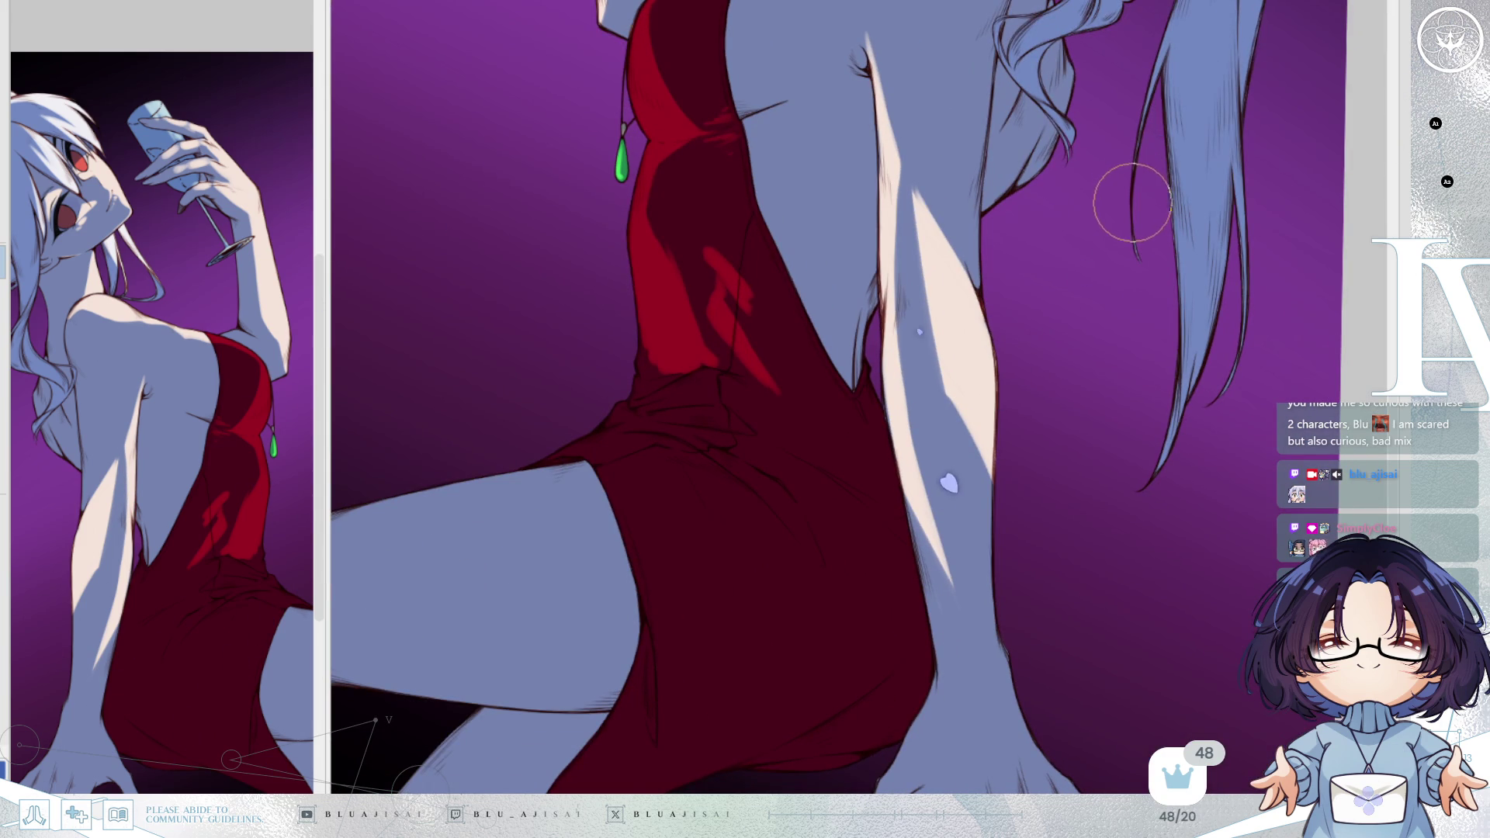
# Brighten the dress fold at the waist with red, extending the highlight up and down.
pyautogui.moveTo(880, 431); pyautogui.dragTo(798, 365)
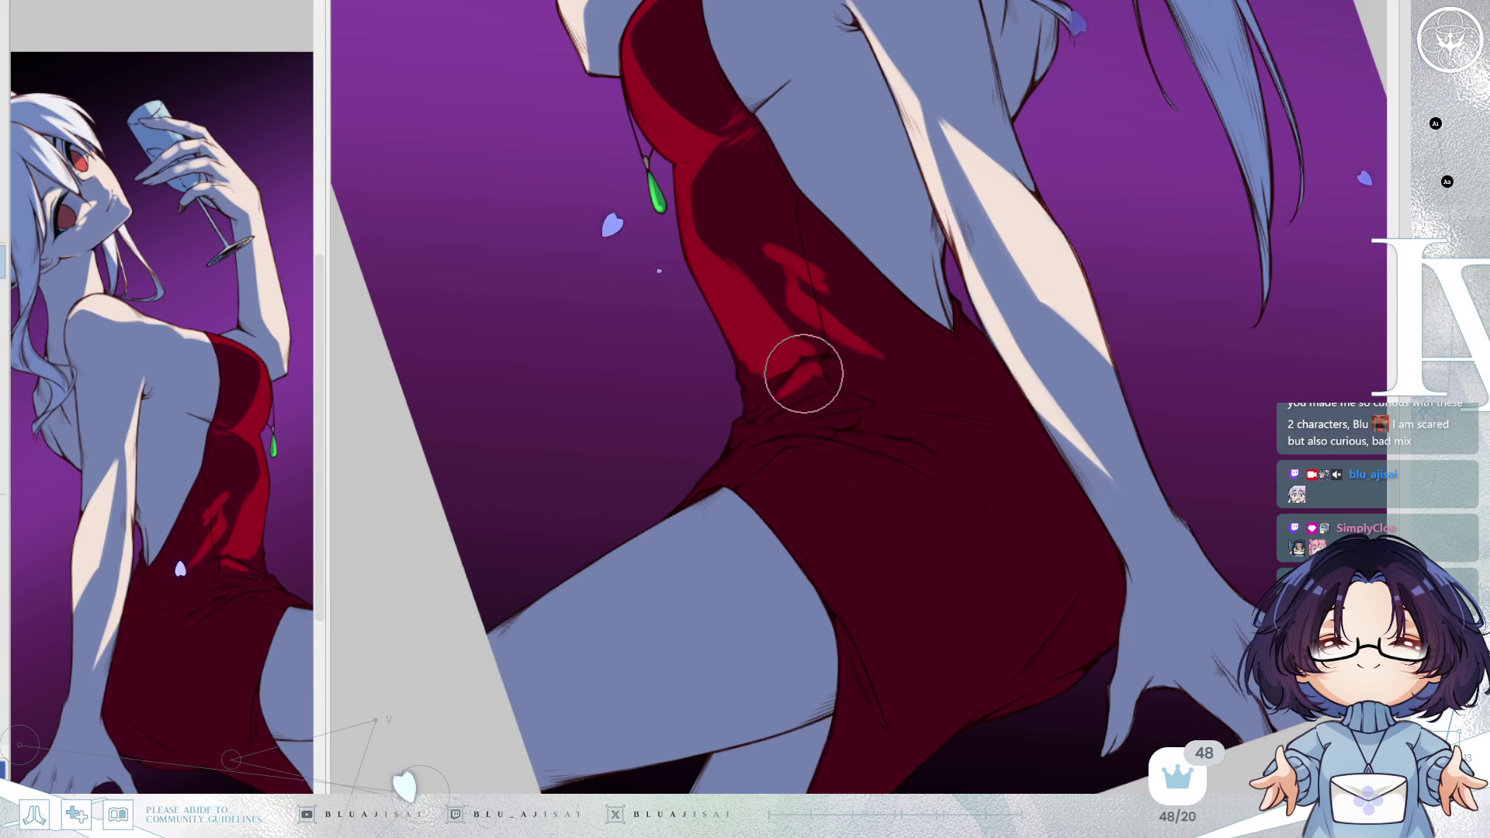
pyautogui.moveTo(786, 392)
pyautogui.mouseDown()
pyautogui.moveTo(738, 373)
pyautogui.moveTo(759, 374)
pyautogui.mouseUp()
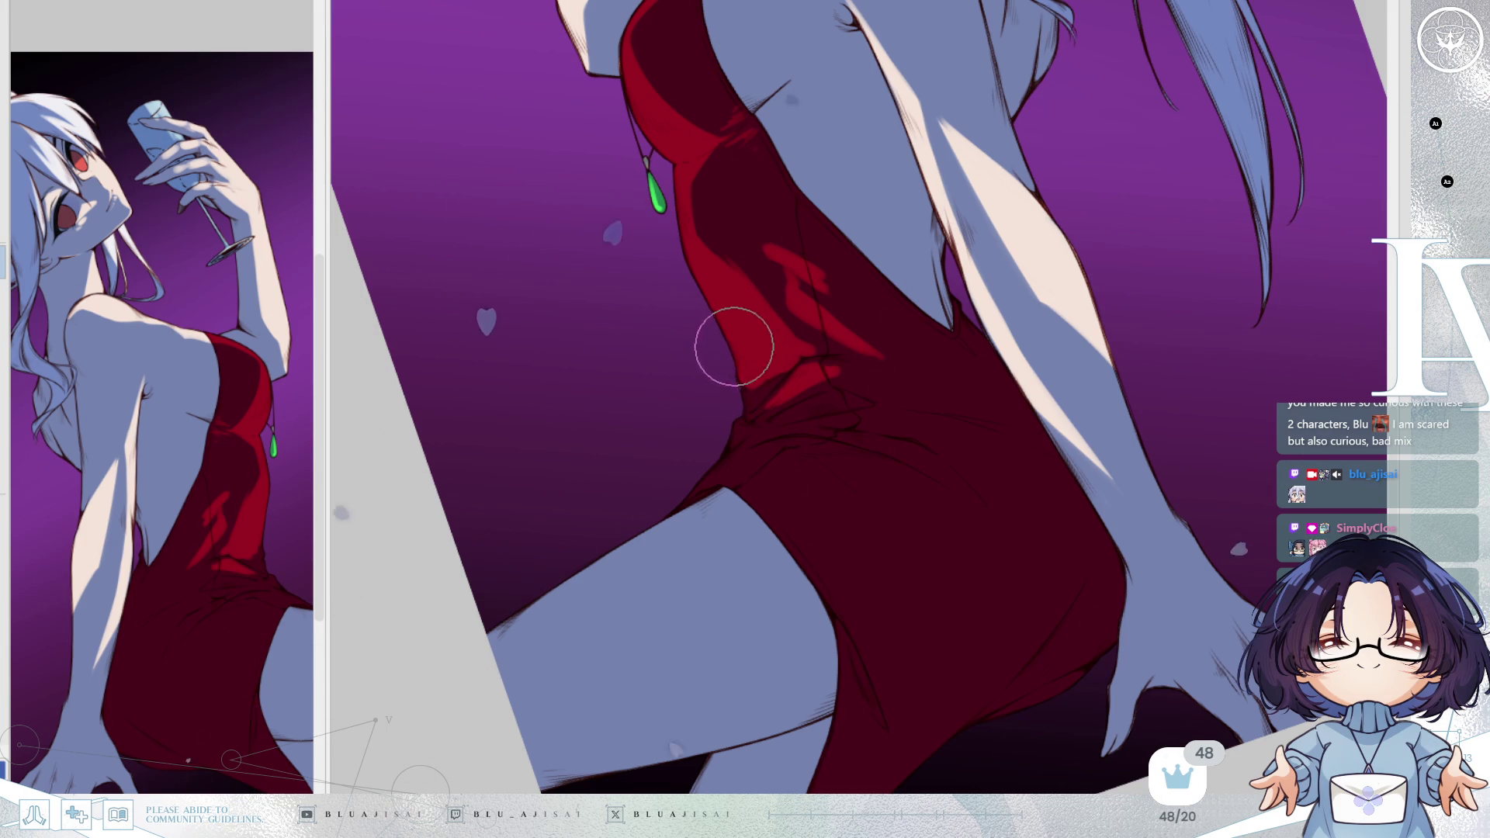
pyautogui.moveTo(747, 424); pyautogui.dragTo(742, 431)
pyautogui.press('-')
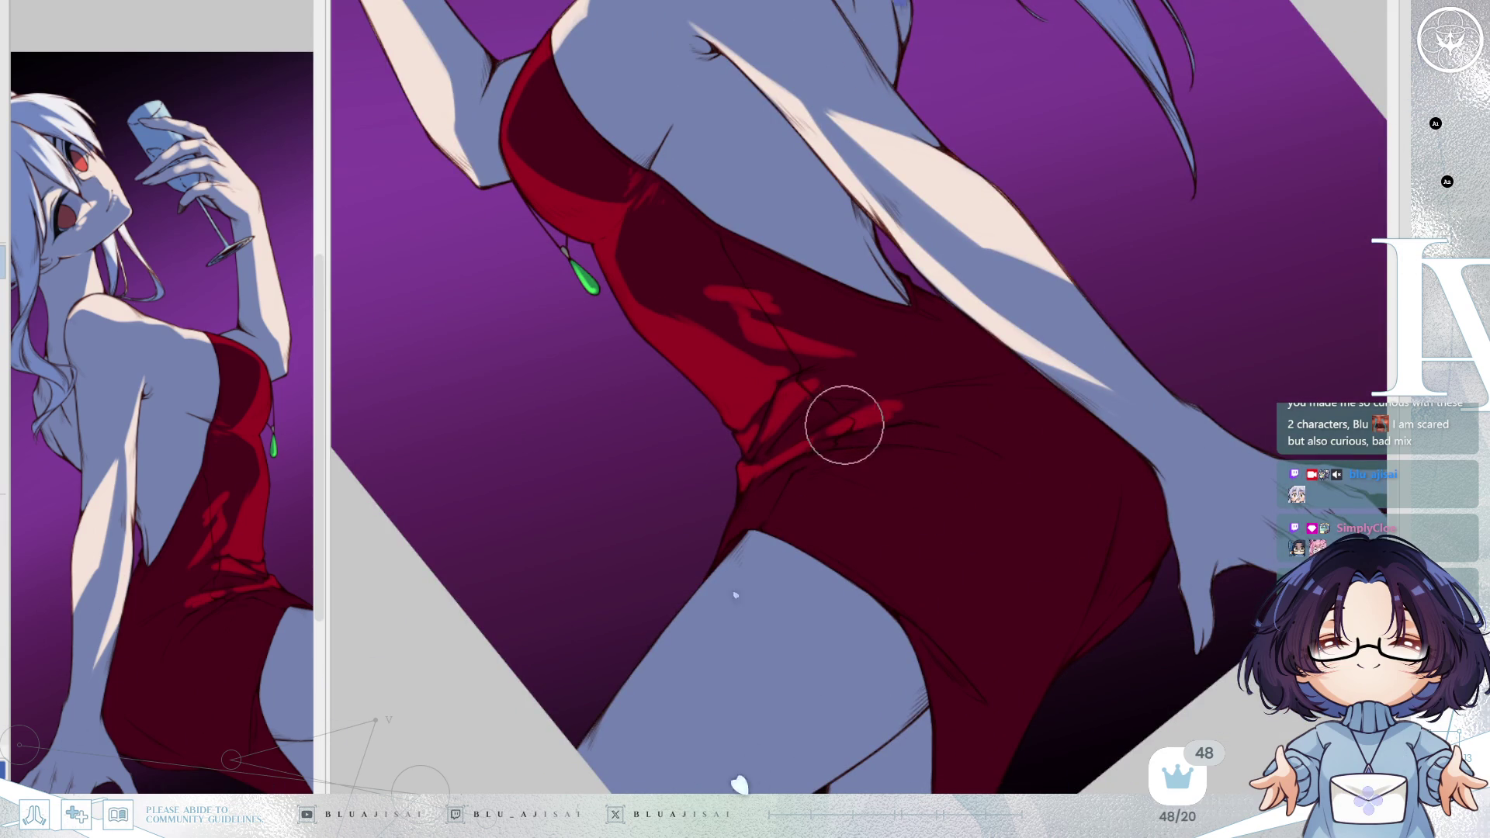
pyautogui.moveTo(883, 413)
pyautogui.mouseDown()
pyautogui.moveTo(935, 403)
pyautogui.moveTo(893, 419)
pyautogui.mouseUp()
pyautogui.press('-')
pyautogui.moveTo(786, 497)
pyautogui.mouseDown()
pyautogui.moveTo(738, 543)
pyautogui.moveTo(782, 479)
pyautogui.moveTo(752, 533)
pyautogui.moveTo(771, 519)
pyautogui.mouseUp()
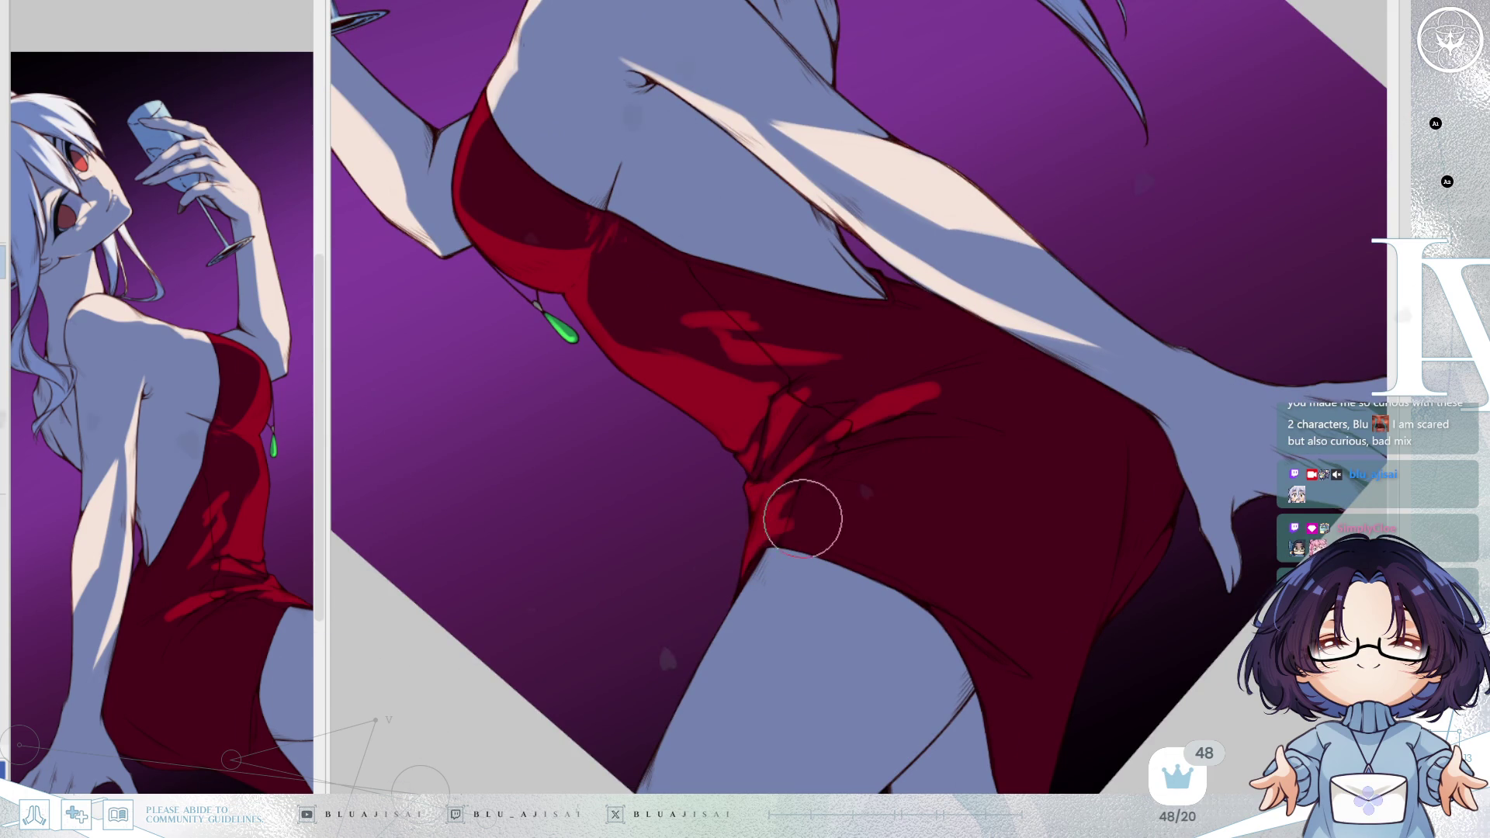
pyautogui.press('End')
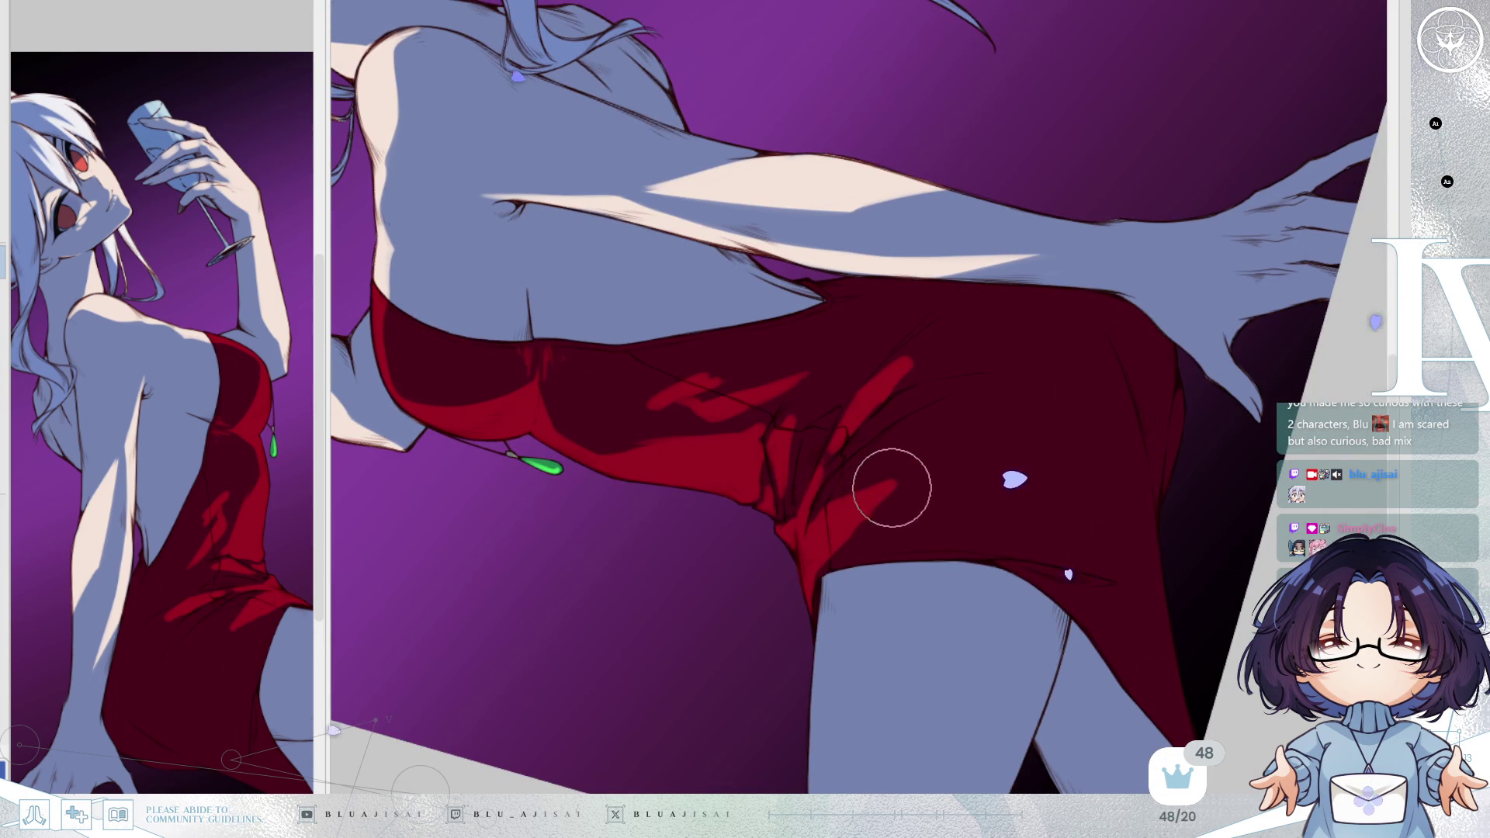
# Hatch red and dark-red on the fold and run a saturated red stroke down the dress edge.
pyautogui.moveTo(867, 464)
pyautogui.mouseDown()
pyautogui.moveTo(838, 475)
pyautogui.moveTo(895, 435)
pyautogui.moveTo(836, 488)
pyautogui.mouseUp()
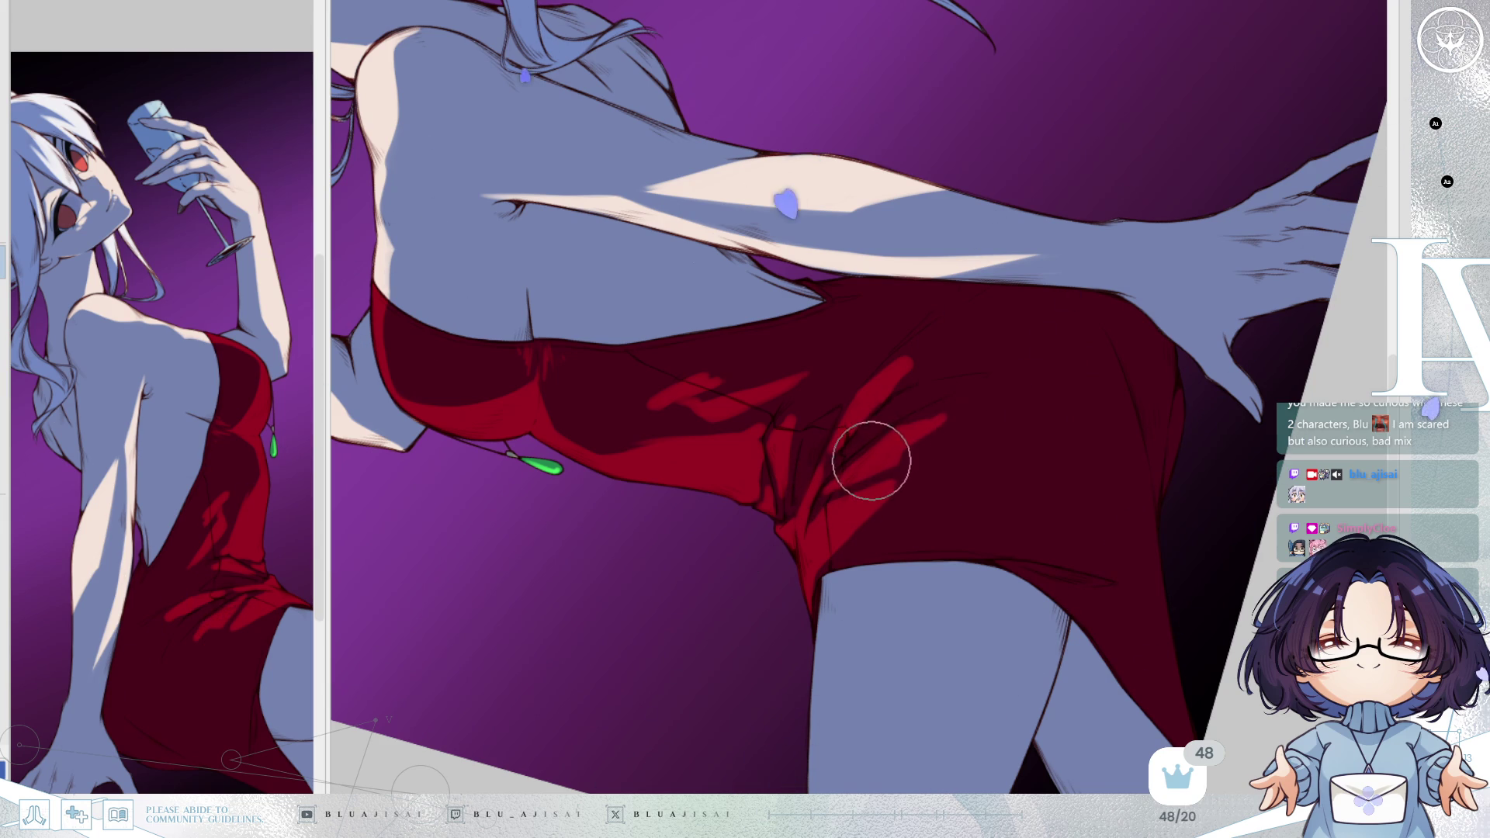
pyautogui.moveTo(955, 399); pyautogui.dragTo(1148, 276)
pyautogui.press('h')
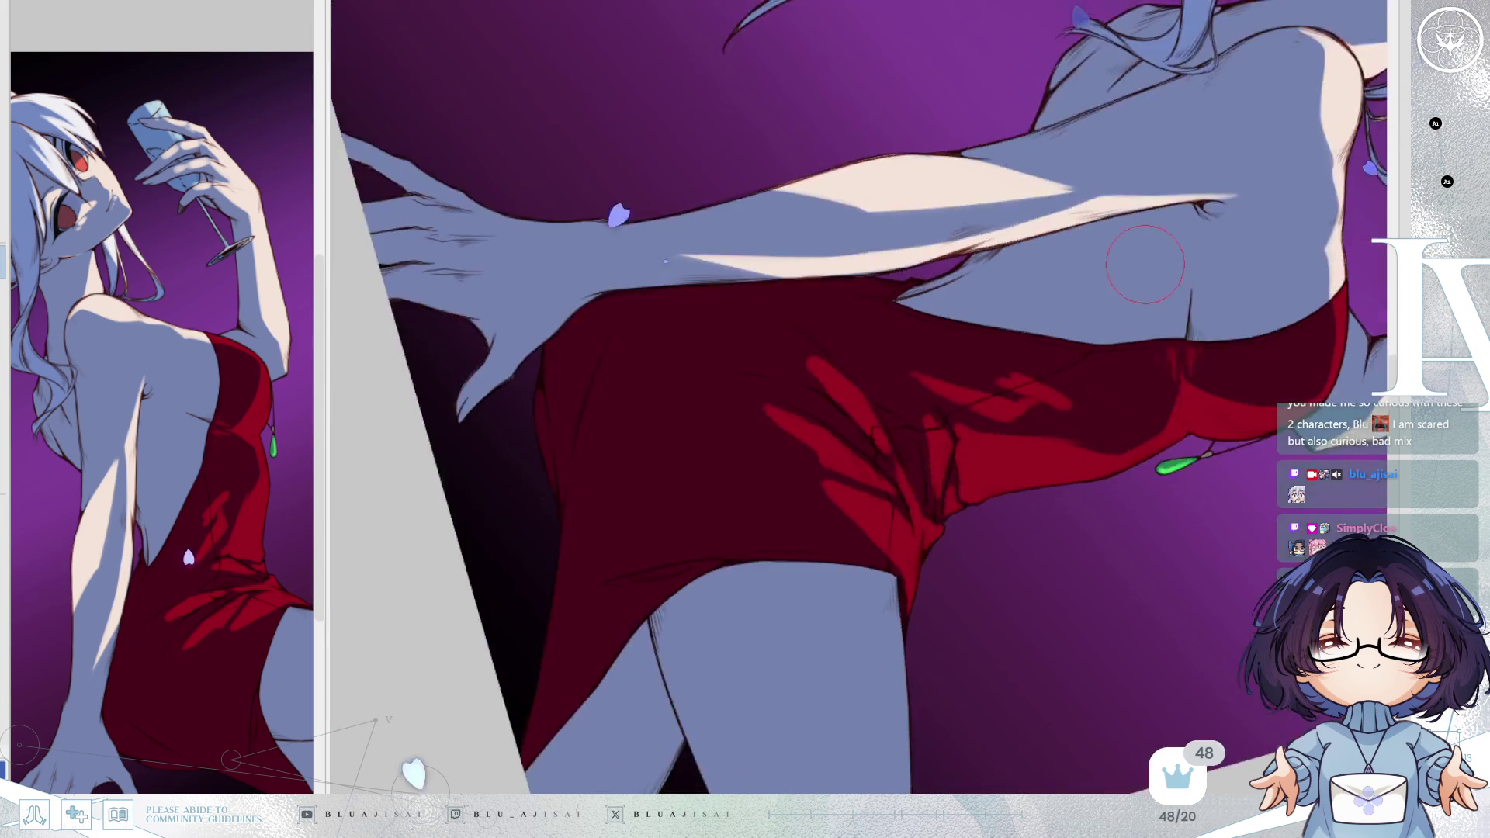
pyautogui.press('h')
pyautogui.scroll(2, 1108, 276)
pyautogui.moveTo(969, 459); pyautogui.dragTo(961, 465)
pyautogui.moveTo(919, 516); pyautogui.dragTo(913, 556)
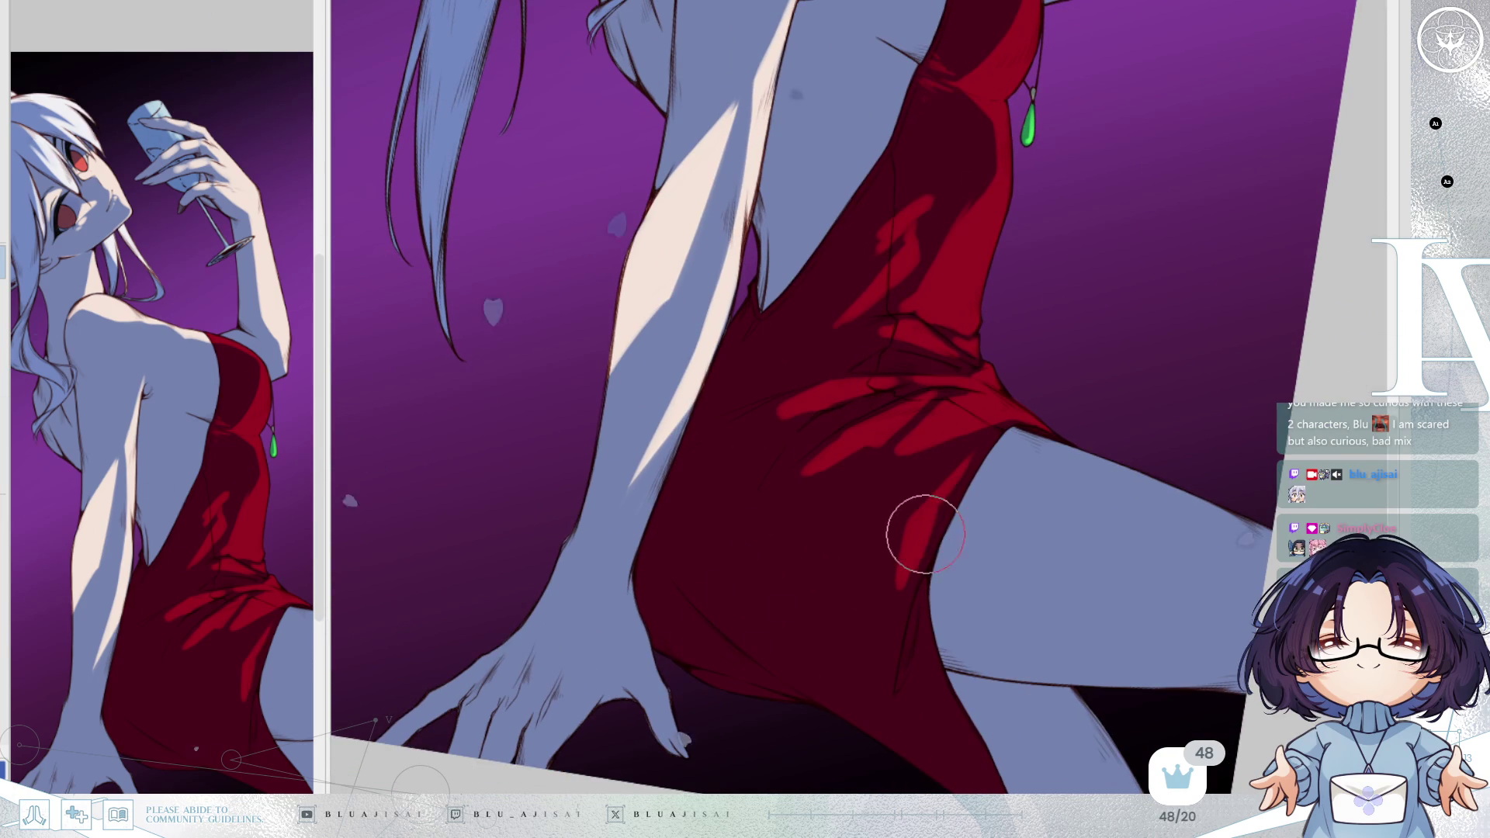
pyautogui.moveTo(931, 505); pyautogui.dragTo(895, 649)
pyautogui.moveTo(915, 566); pyautogui.dragTo(899, 622)
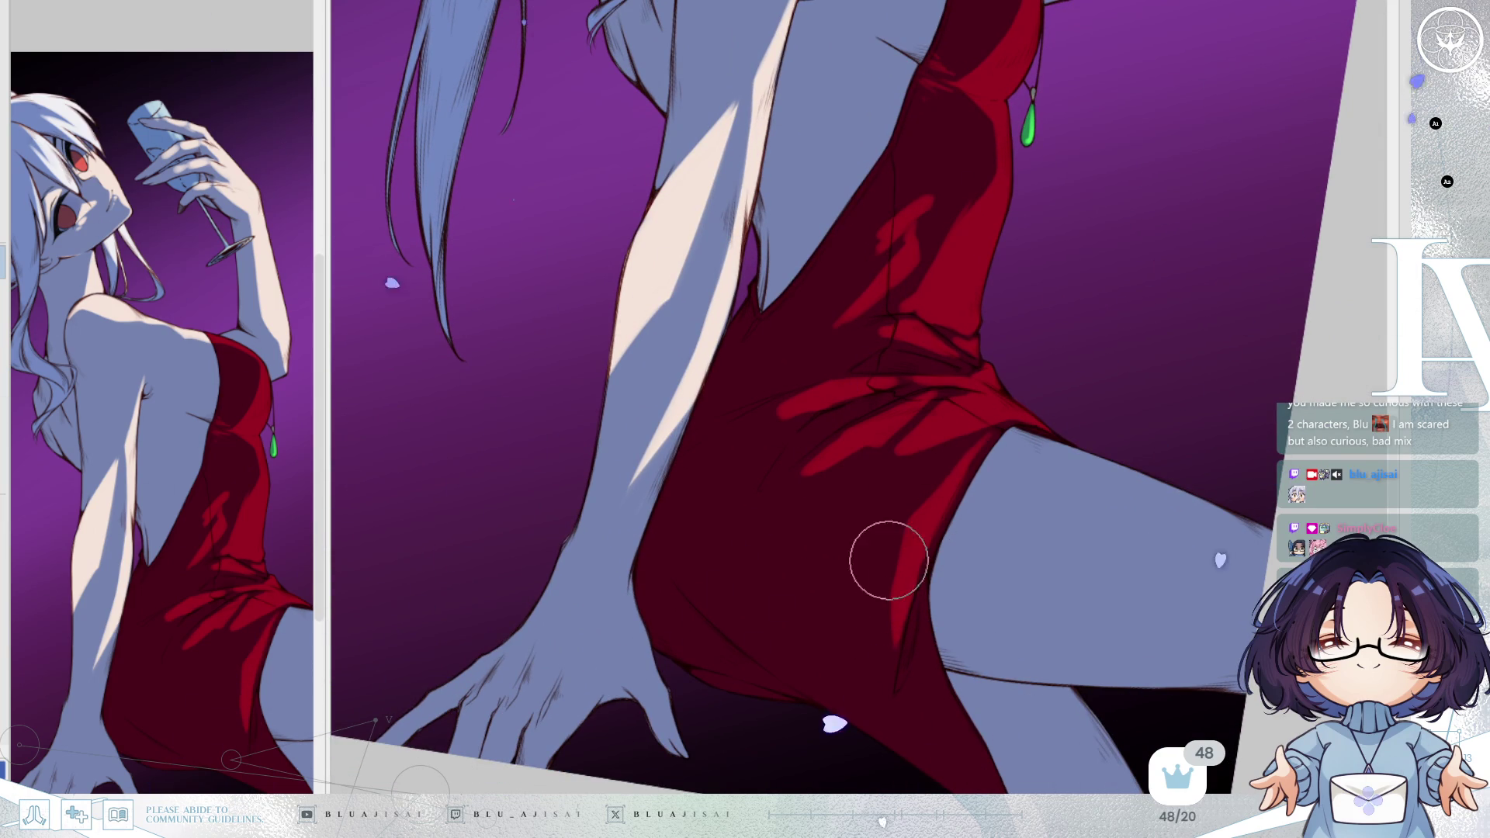
# Repaint the darker dress shadow over the light streak below the pendant.
pyautogui.press('Home')
pyautogui.scroll(2, 909, 522)
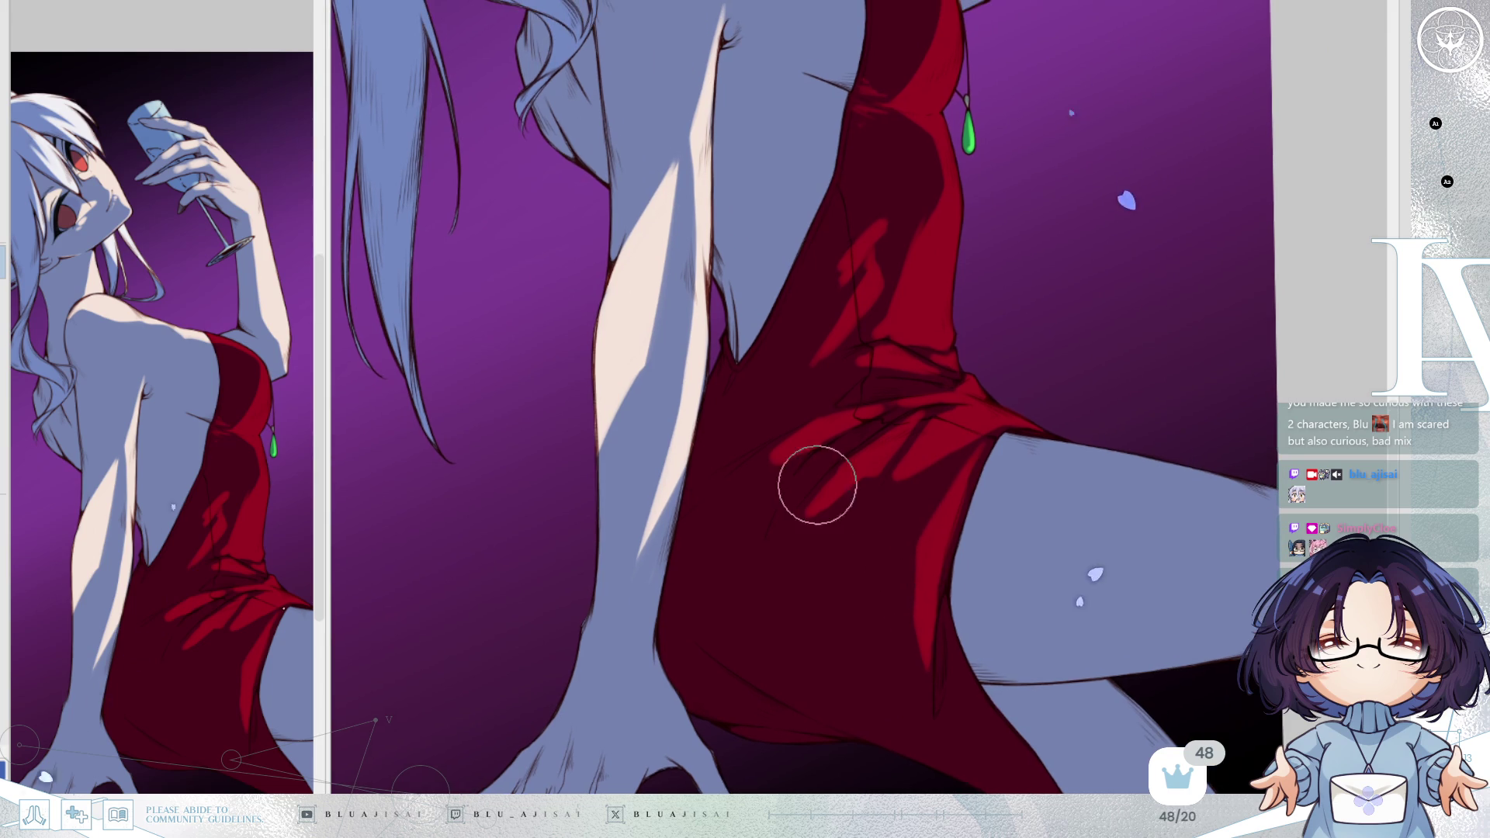
pyautogui.press('Delete')
pyautogui.press('Delete')
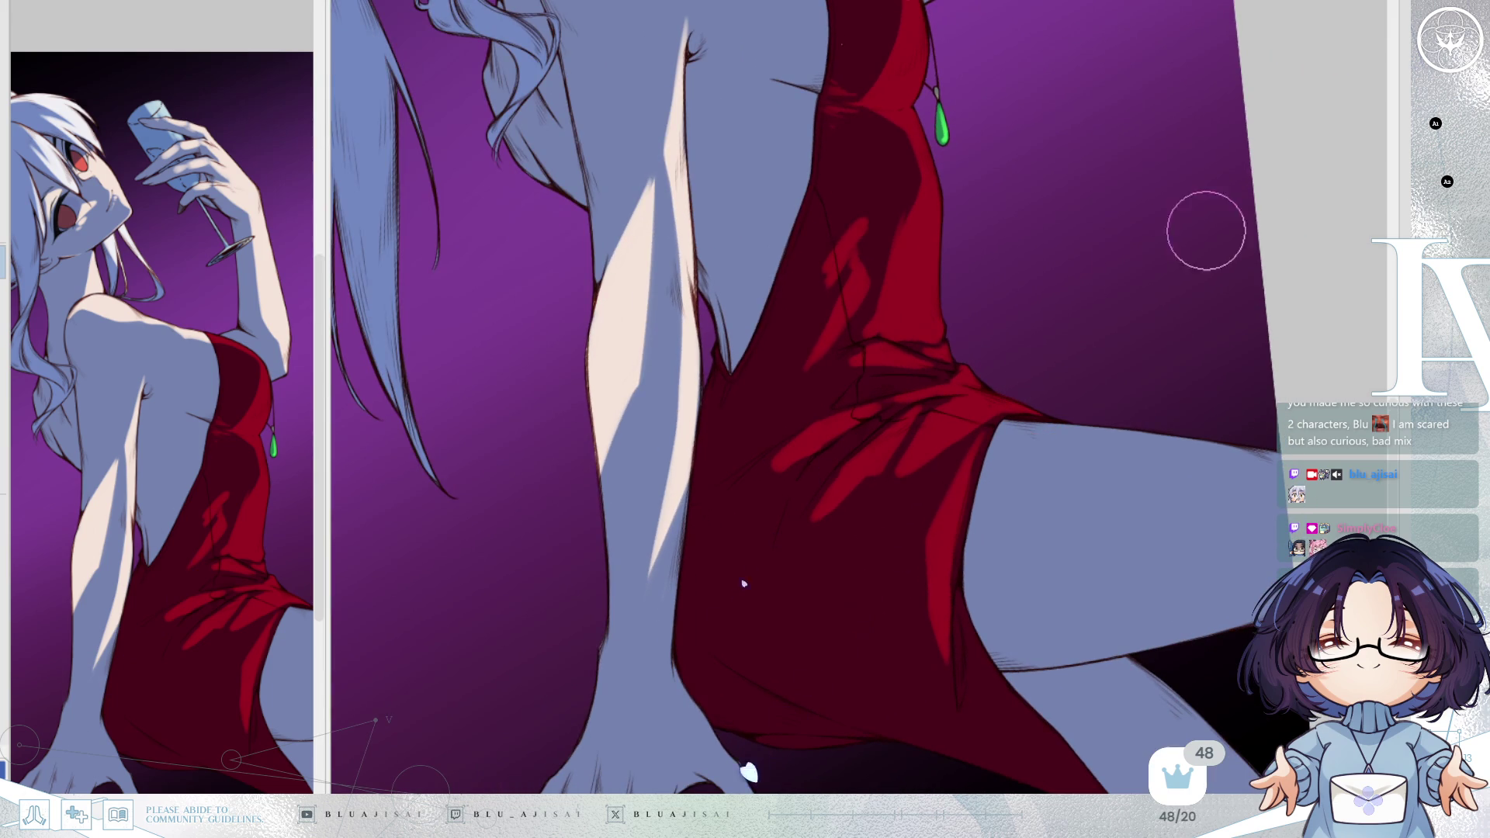
pyautogui.moveTo(854, 256)
pyautogui.mouseDown()
pyautogui.moveTo(821, 259)
pyautogui.moveTo(869, 210)
pyautogui.moveTo(858, 297)
pyautogui.moveTo(778, 409)
pyautogui.mouseUp()
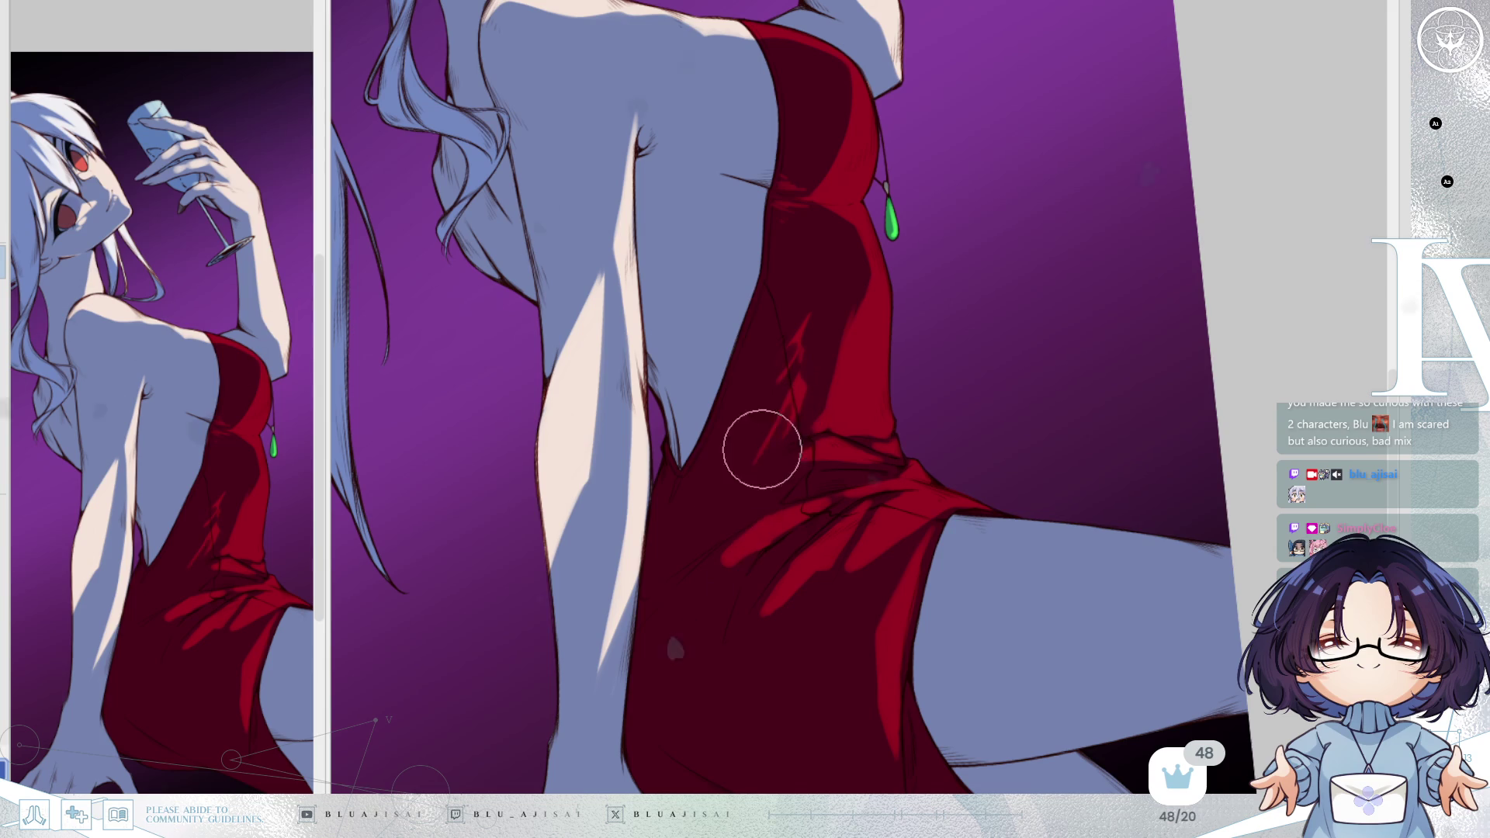
pyautogui.scroll(-3, 1055, 299)
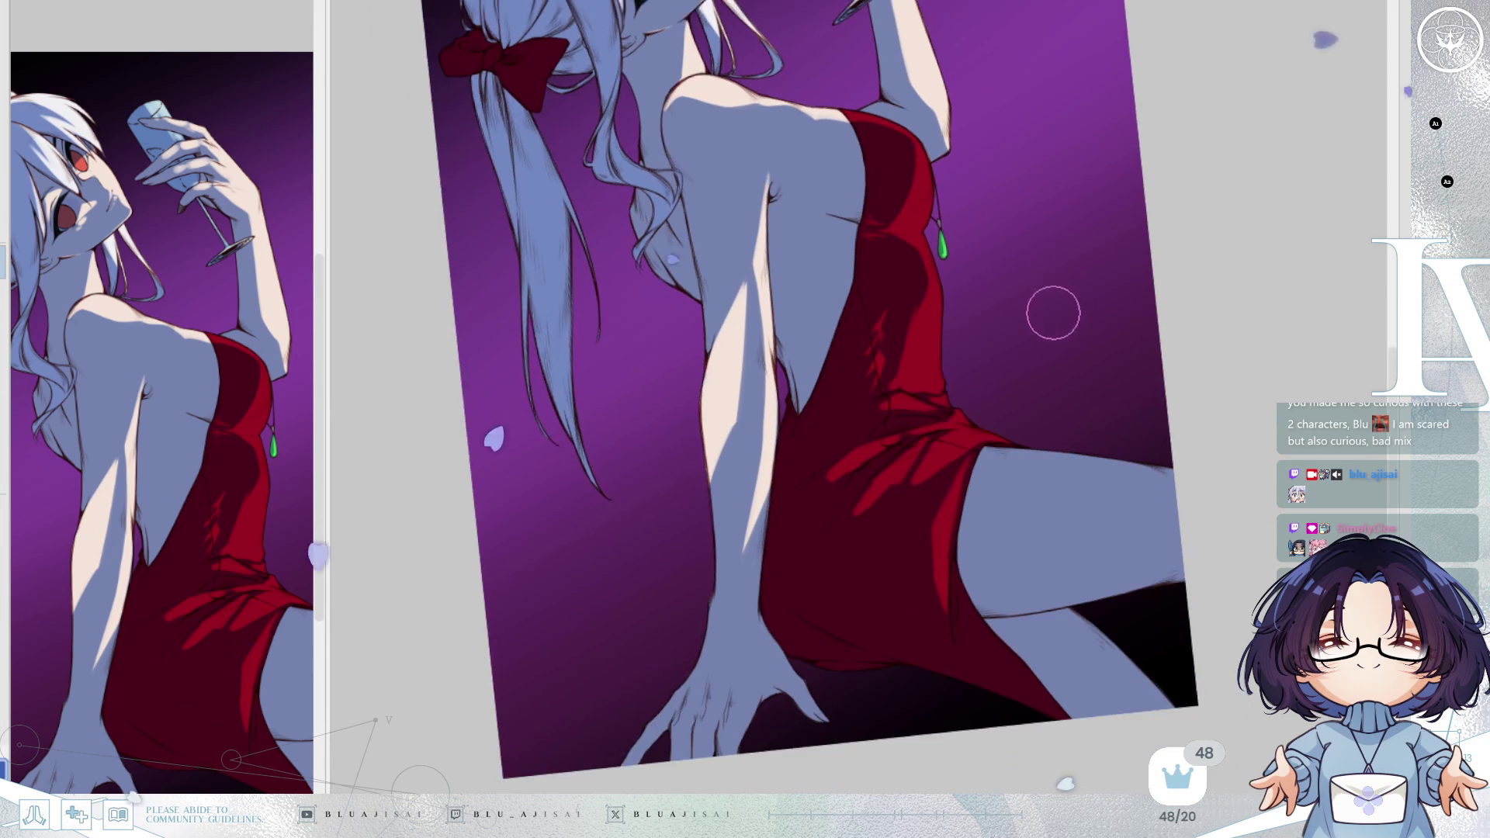
pyautogui.moveTo(1090, 302); pyautogui.dragTo(1064, 386)
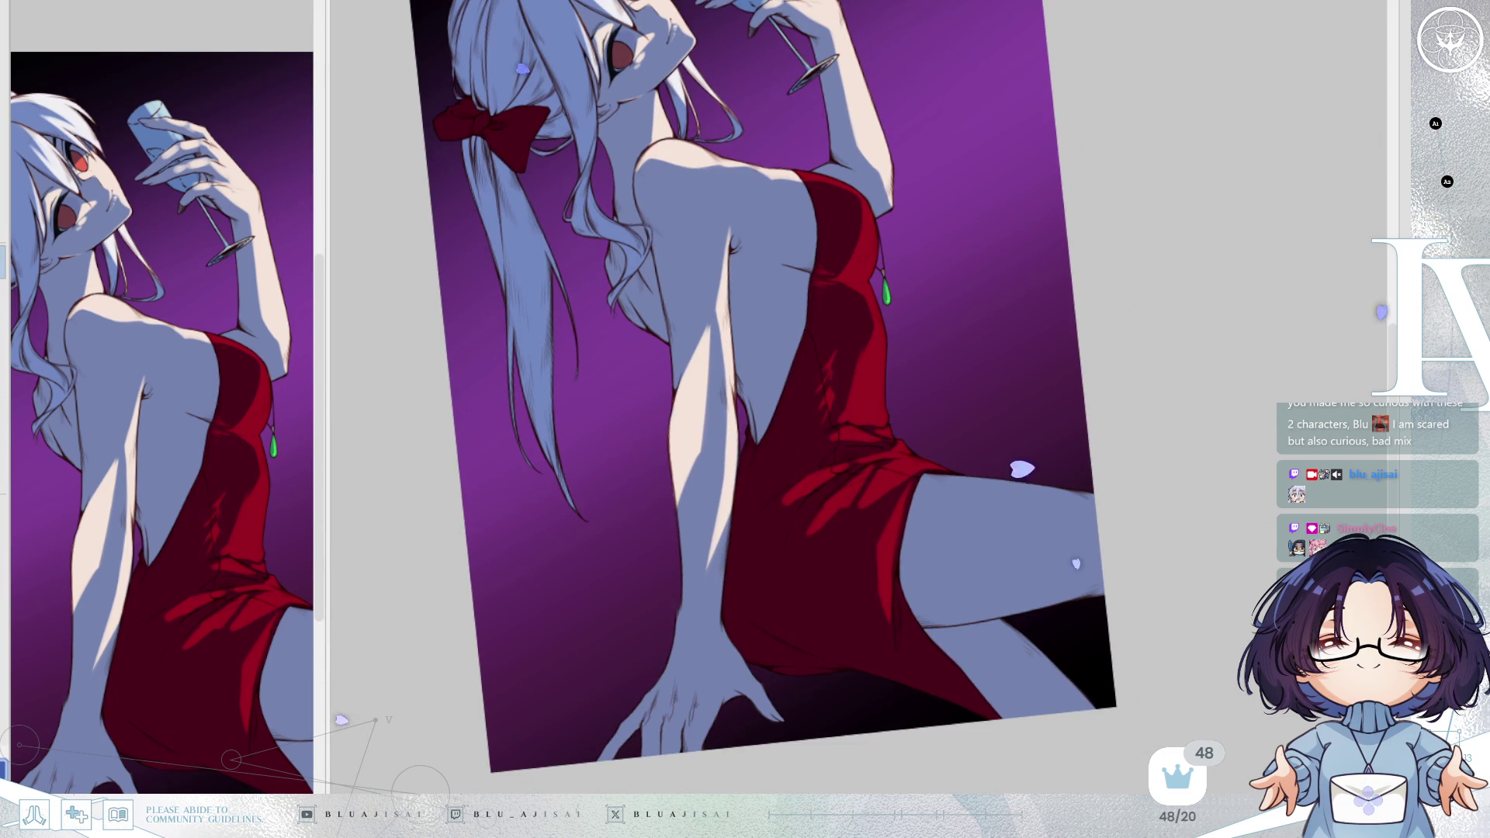
pyautogui.scroll(5, 838, 465)
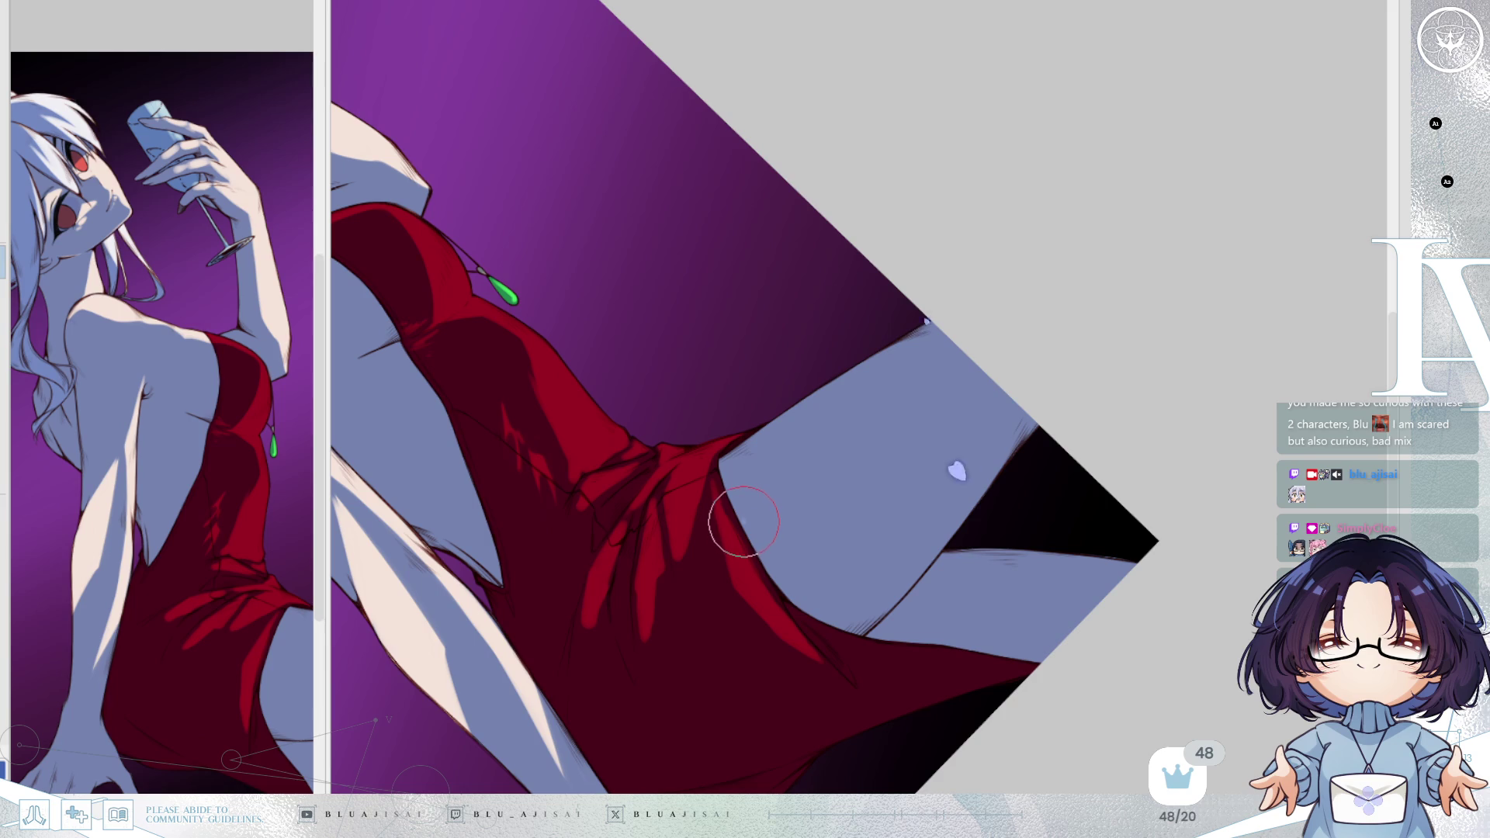
# Paint peach highlights along the upper and lower thigh edges and the hip.
pyautogui.moveTo(744, 518)
pyautogui.mouseDown()
pyautogui.moveTo(947, 342)
pyautogui.moveTo(784, 466)
pyautogui.moveTo(965, 306)
pyautogui.moveTo(874, 363)
pyautogui.mouseUp()
pyautogui.moveTo(758, 426)
pyautogui.mouseDown()
pyautogui.moveTo(709, 472)
pyautogui.moveTo(732, 499)
pyautogui.moveTo(732, 448)
pyautogui.moveTo(750, 483)
pyautogui.moveTo(970, 326)
pyautogui.mouseUp()
pyautogui.moveTo(792, 465)
pyautogui.mouseDown()
pyautogui.moveTo(758, 497)
pyautogui.moveTo(1009, 321)
pyautogui.mouseUp()
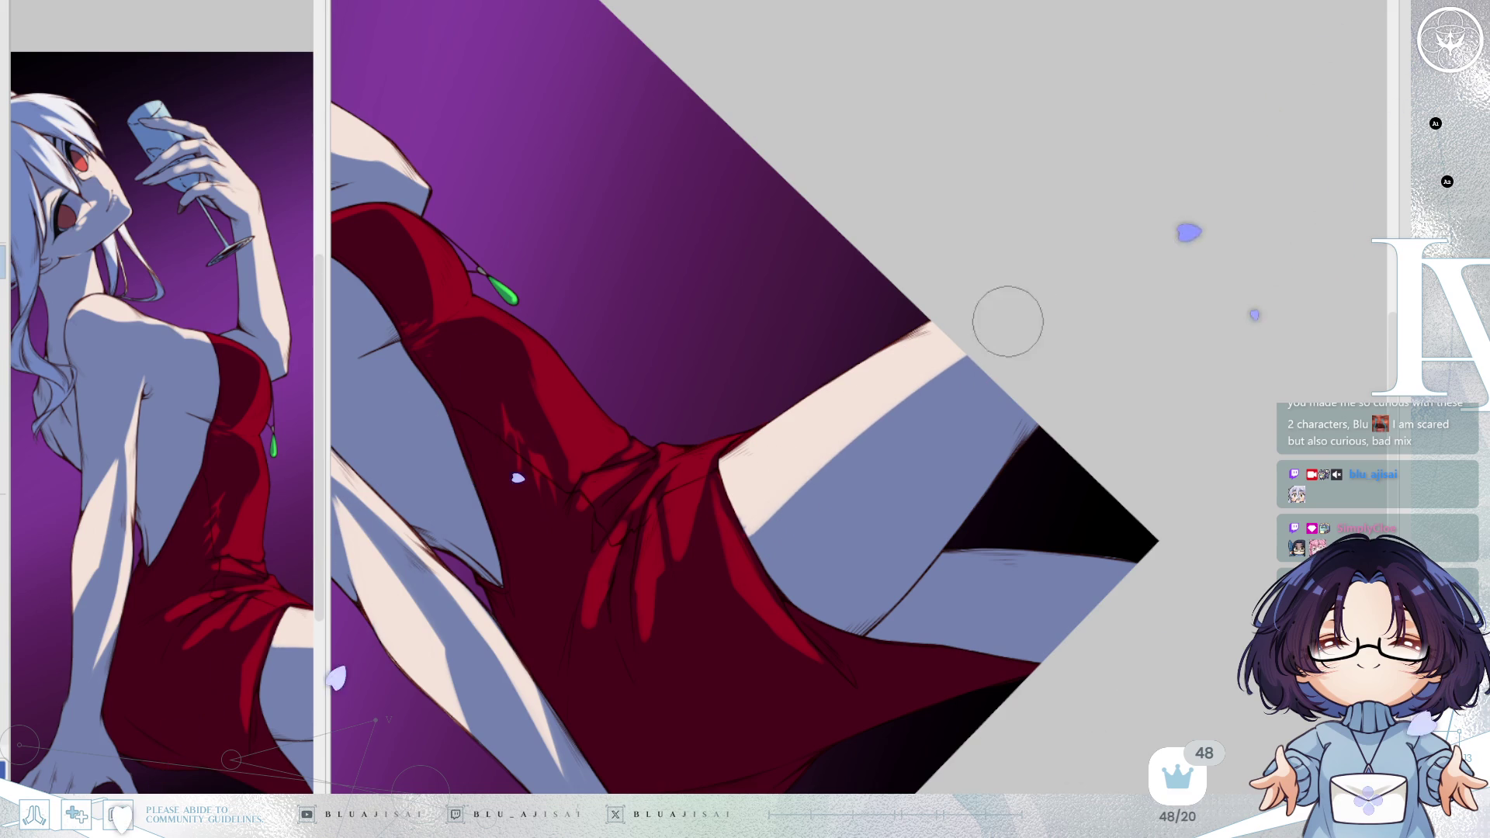
pyautogui.moveTo(772, 505); pyautogui.dragTo(996, 350)
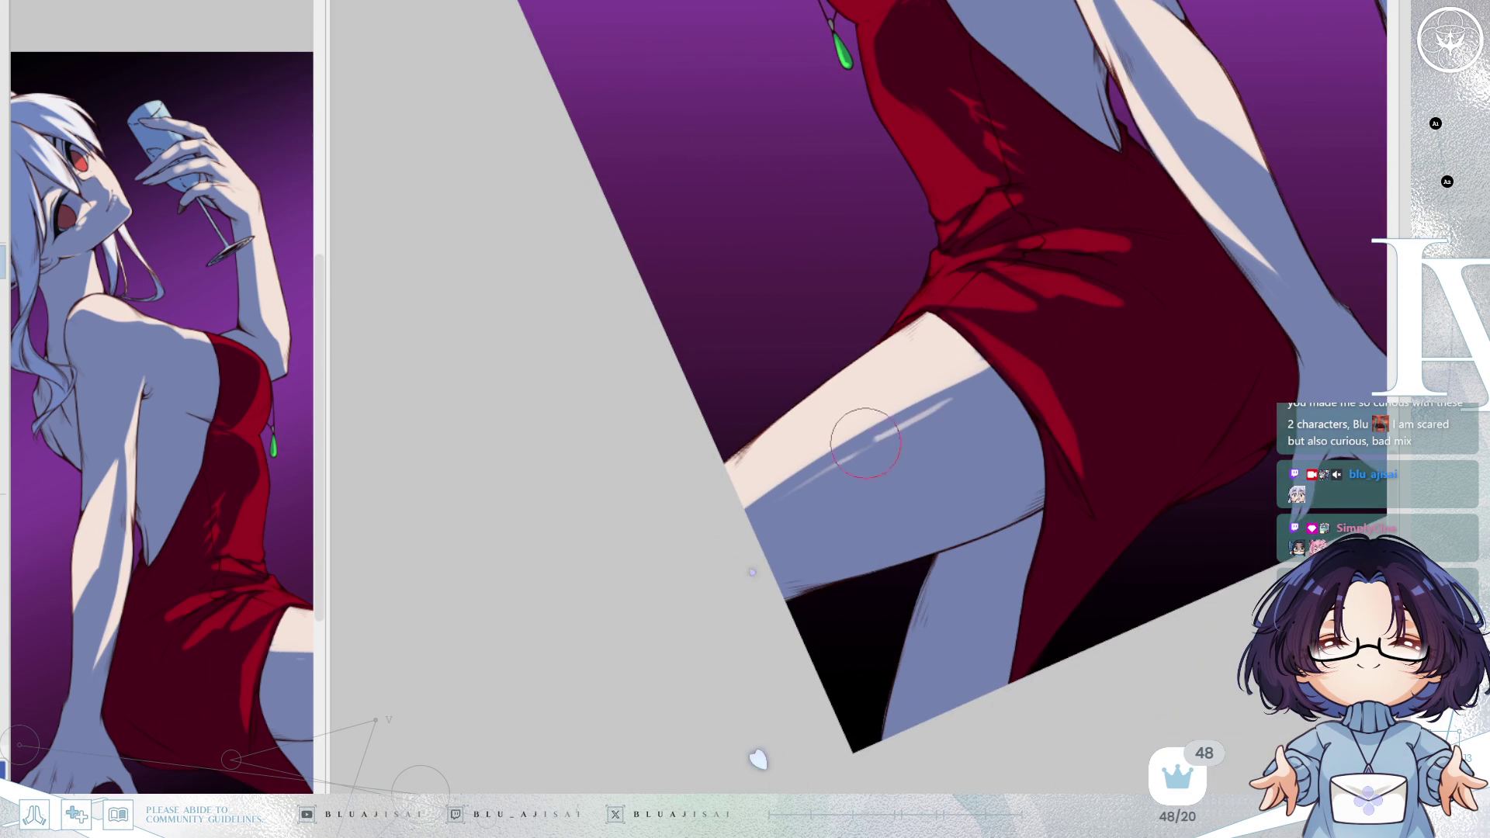
pyautogui.moveTo(891, 416); pyautogui.dragTo(815, 449)
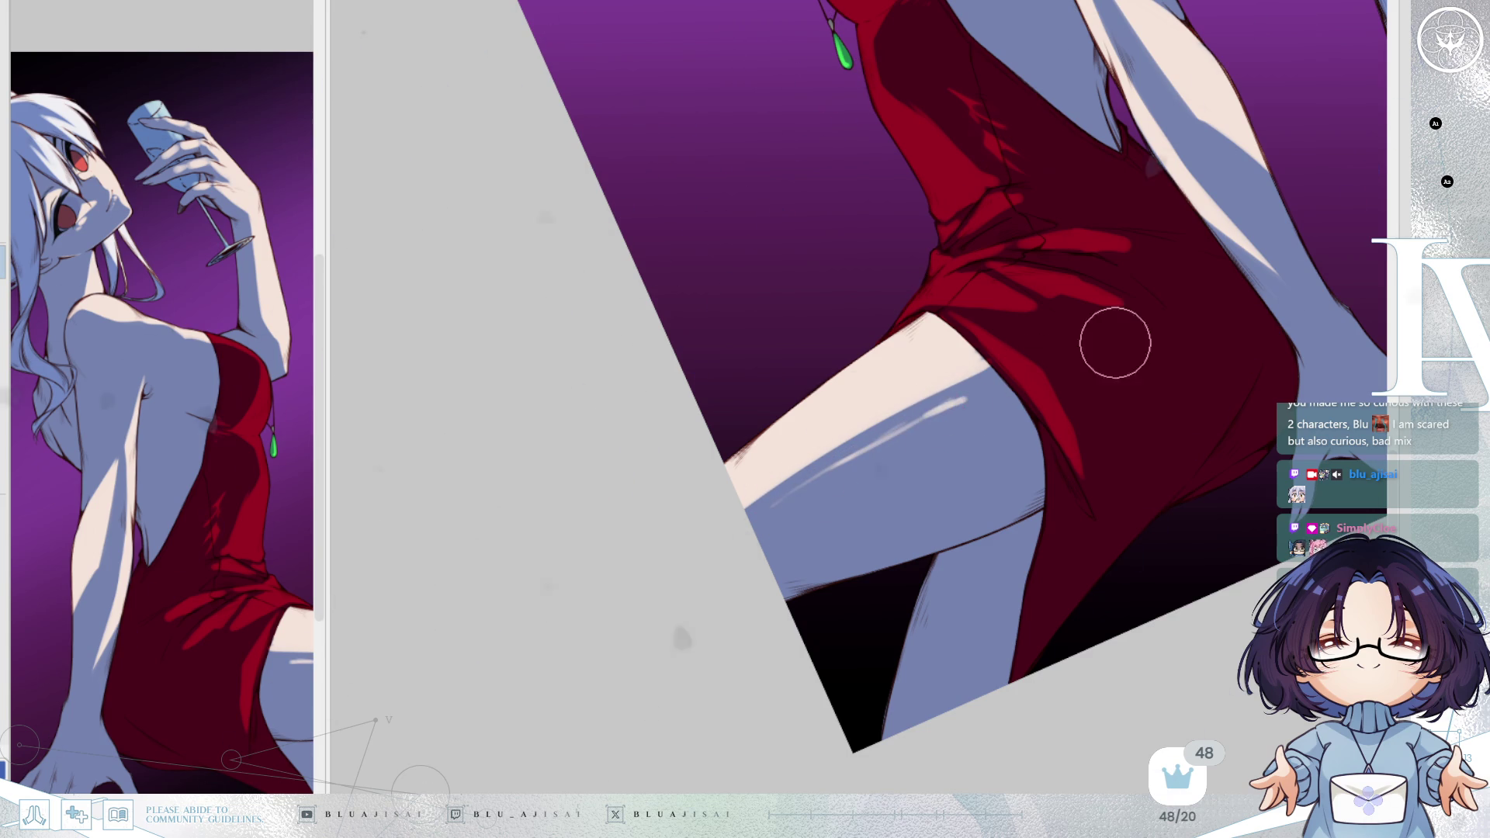
# Zoom out and rotate the view to check the thigh highlight.
pyautogui.scroll(-2, 1092, 352)
pyautogui.moveTo(1211, 300)
pyautogui.mouseDown()
pyautogui.moveTo(872, 489)
pyautogui.moveTo(1009, 364)
pyautogui.moveTo(813, 490)
pyautogui.mouseUp()
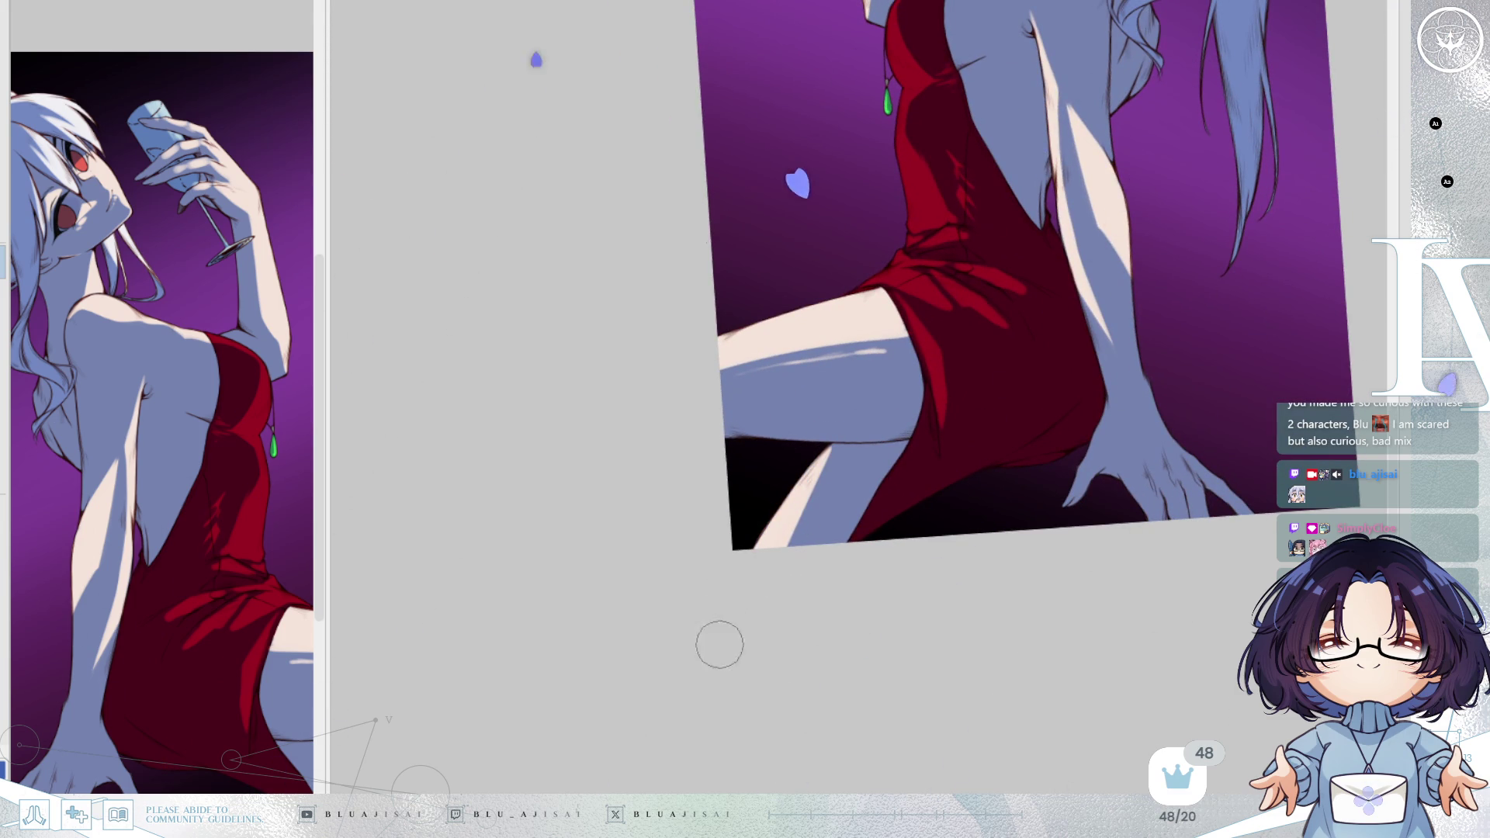
pyautogui.moveTo(981, 393)
pyautogui.mouseDown()
pyautogui.moveTo(1188, 243)
pyautogui.moveTo(1255, 252)
pyautogui.moveTo(1077, 547)
pyautogui.mouseUp()
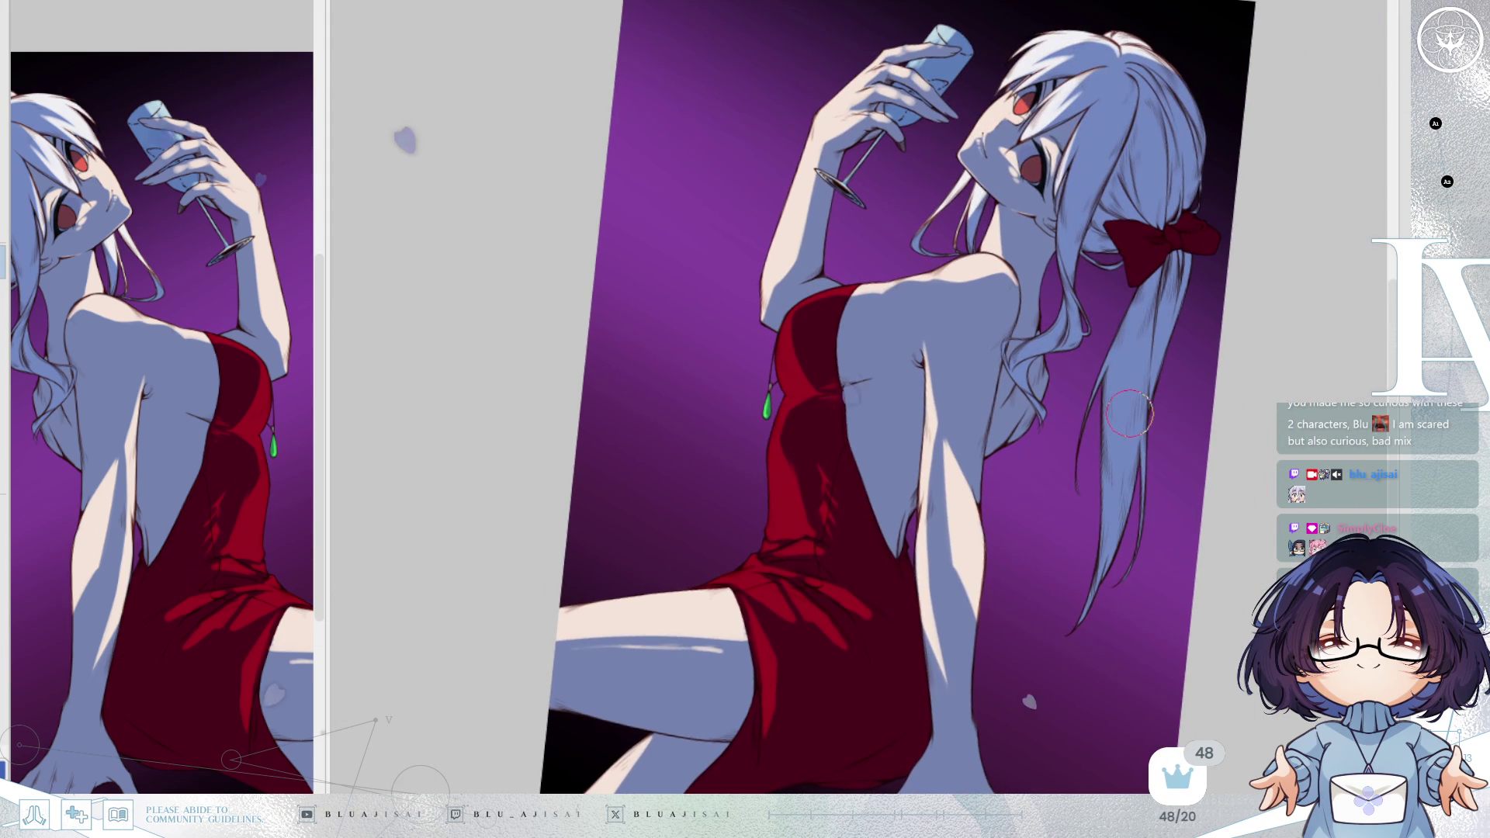
# Paint white highlight streaks down the ponytail to its lower end.
pyautogui.scroll(-1, 1220, 336)
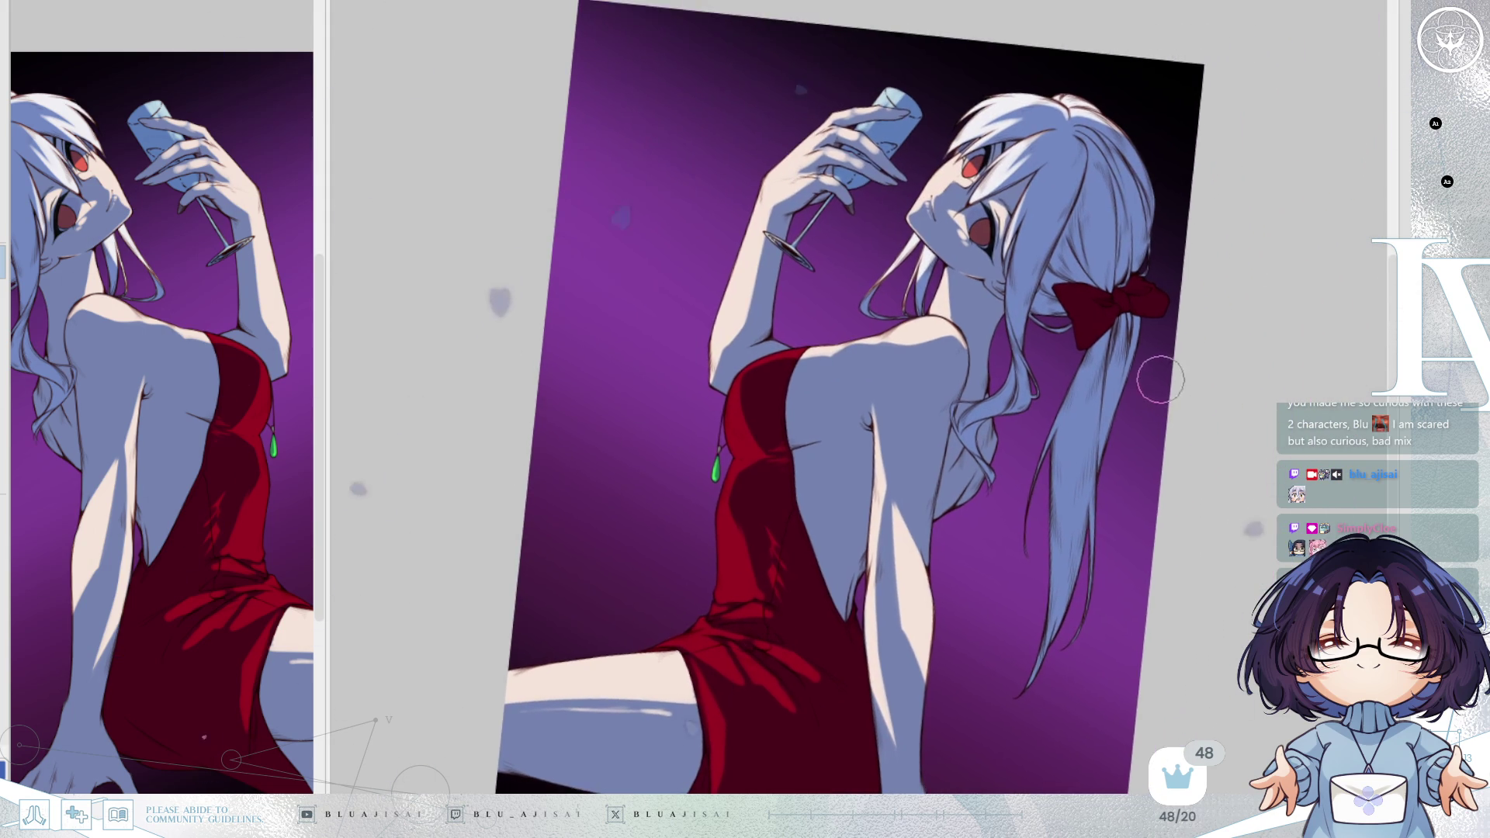
pyautogui.scroll(2, 1079, 347)
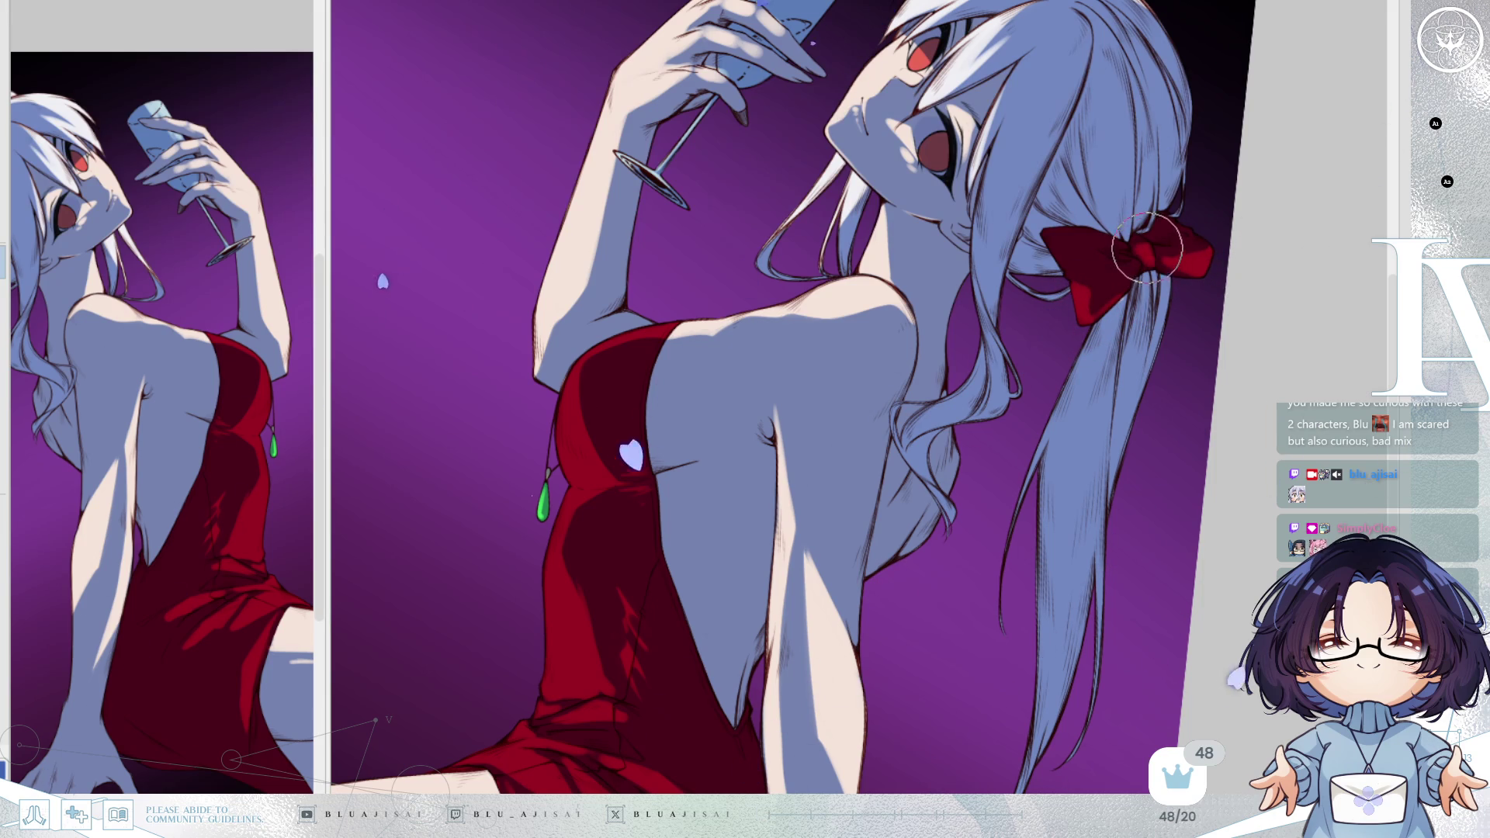
pyautogui.moveTo(1095, 549)
pyautogui.mouseDown()
pyautogui.moveTo(1014, 445)
pyautogui.moveTo(1012, 392)
pyautogui.moveTo(1006, 442)
pyautogui.mouseUp()
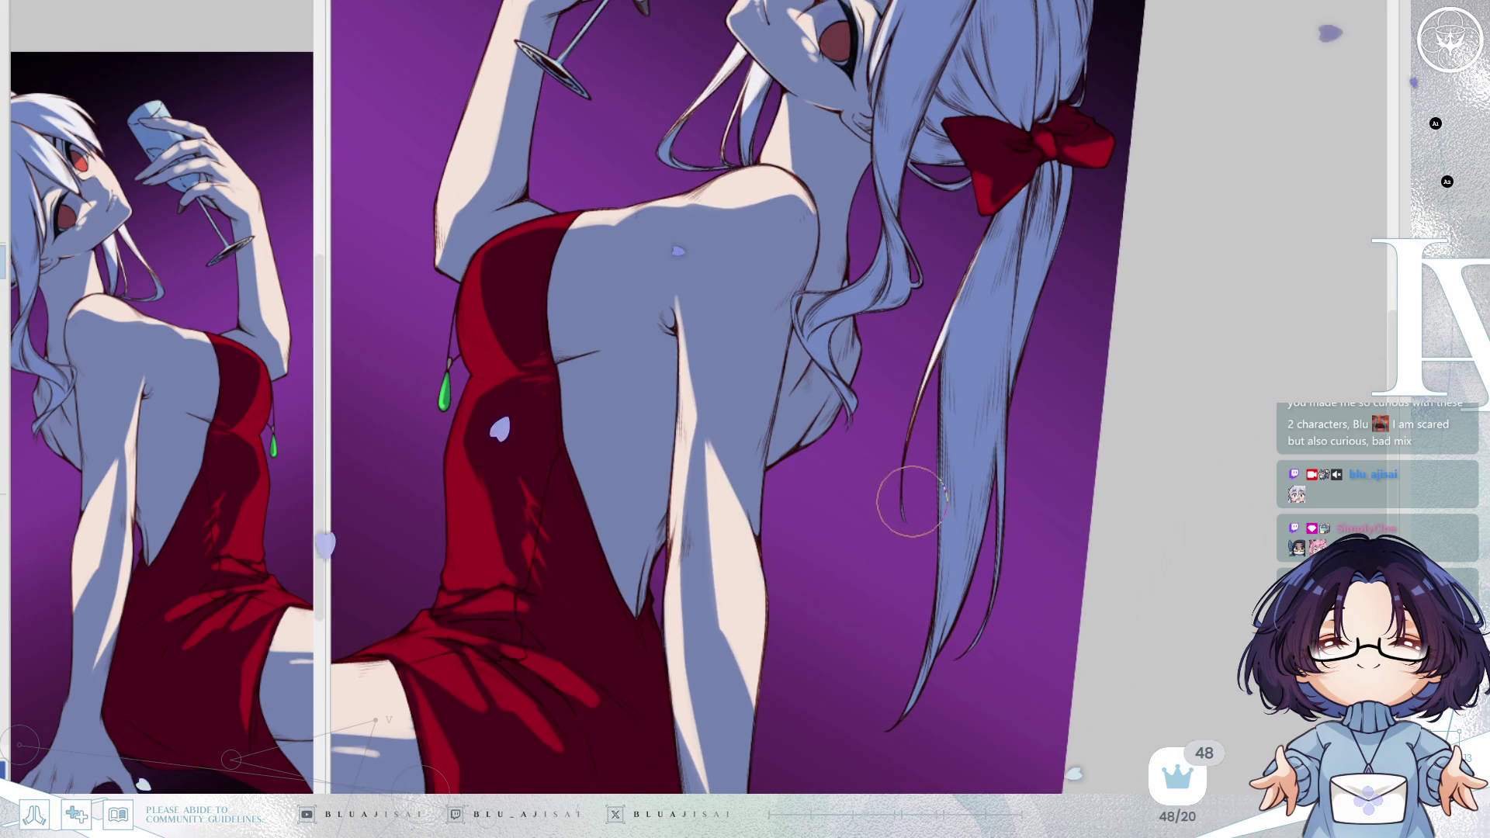
pyautogui.moveTo(984, 230); pyautogui.dragTo(959, 377)
pyautogui.moveTo(975, 256); pyautogui.dragTo(955, 420)
pyautogui.moveTo(986, 217); pyautogui.dragTo(951, 594)
pyautogui.moveTo(962, 295); pyautogui.dragTo(943, 621)
pyautogui.moveTo(949, 430); pyautogui.dragTo(933, 642)
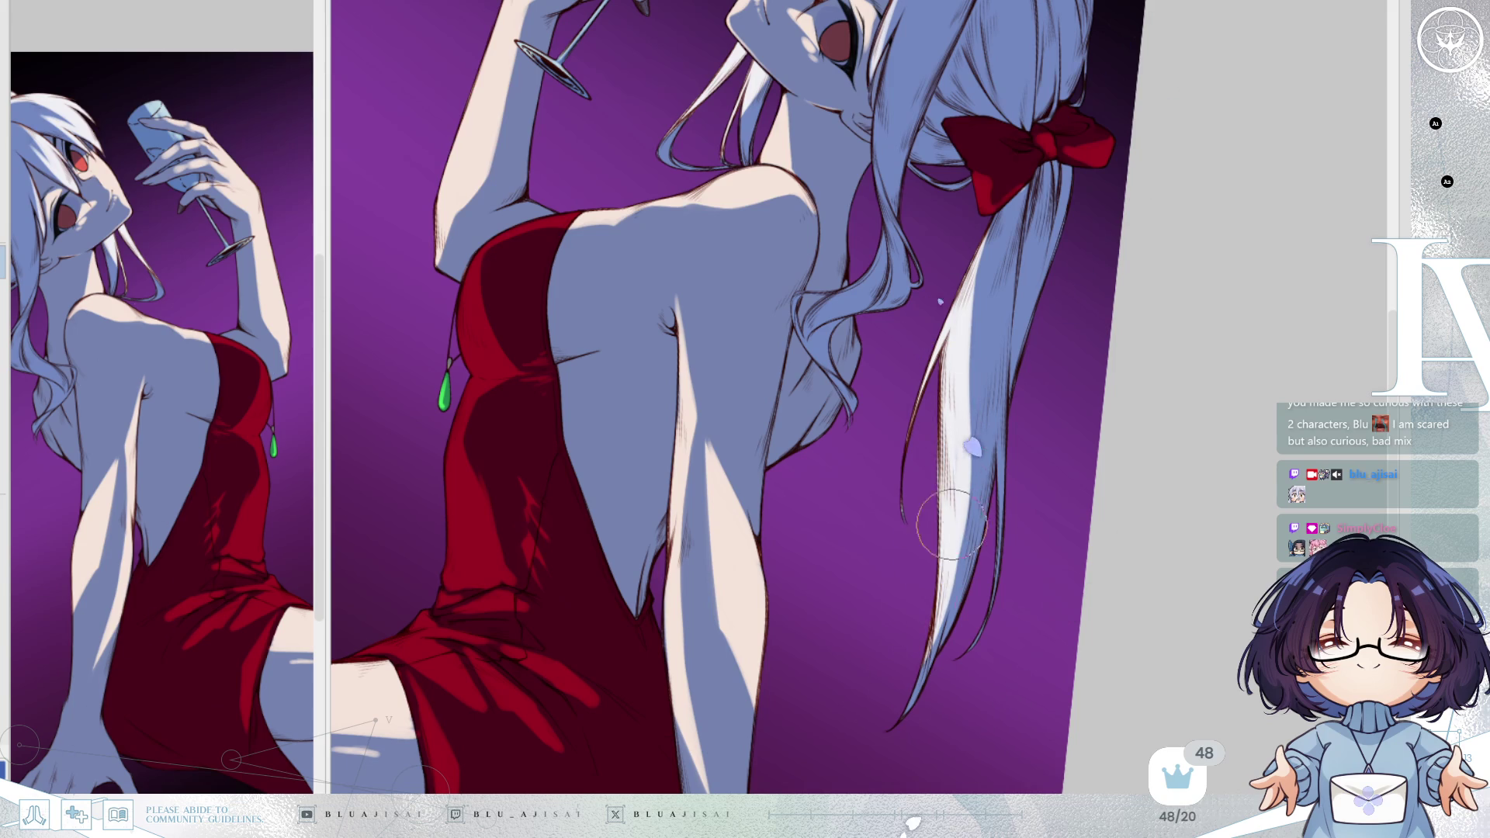
# Add more white strokes inside the ponytail and touch up the highlight.
pyautogui.moveTo(990, 345)
pyautogui.mouseDown()
pyautogui.moveTo(968, 543)
pyautogui.moveTo(948, 574)
pyautogui.moveTo(966, 575)
pyautogui.mouseUp()
pyautogui.moveTo(995, 403); pyautogui.dragTo(943, 594)
pyautogui.moveTo(991, 319); pyautogui.dragTo(963, 535)
pyautogui.moveTo(982, 408)
pyautogui.mouseDown()
pyautogui.moveTo(943, 500)
pyautogui.moveTo(952, 549)
pyautogui.mouseUp()
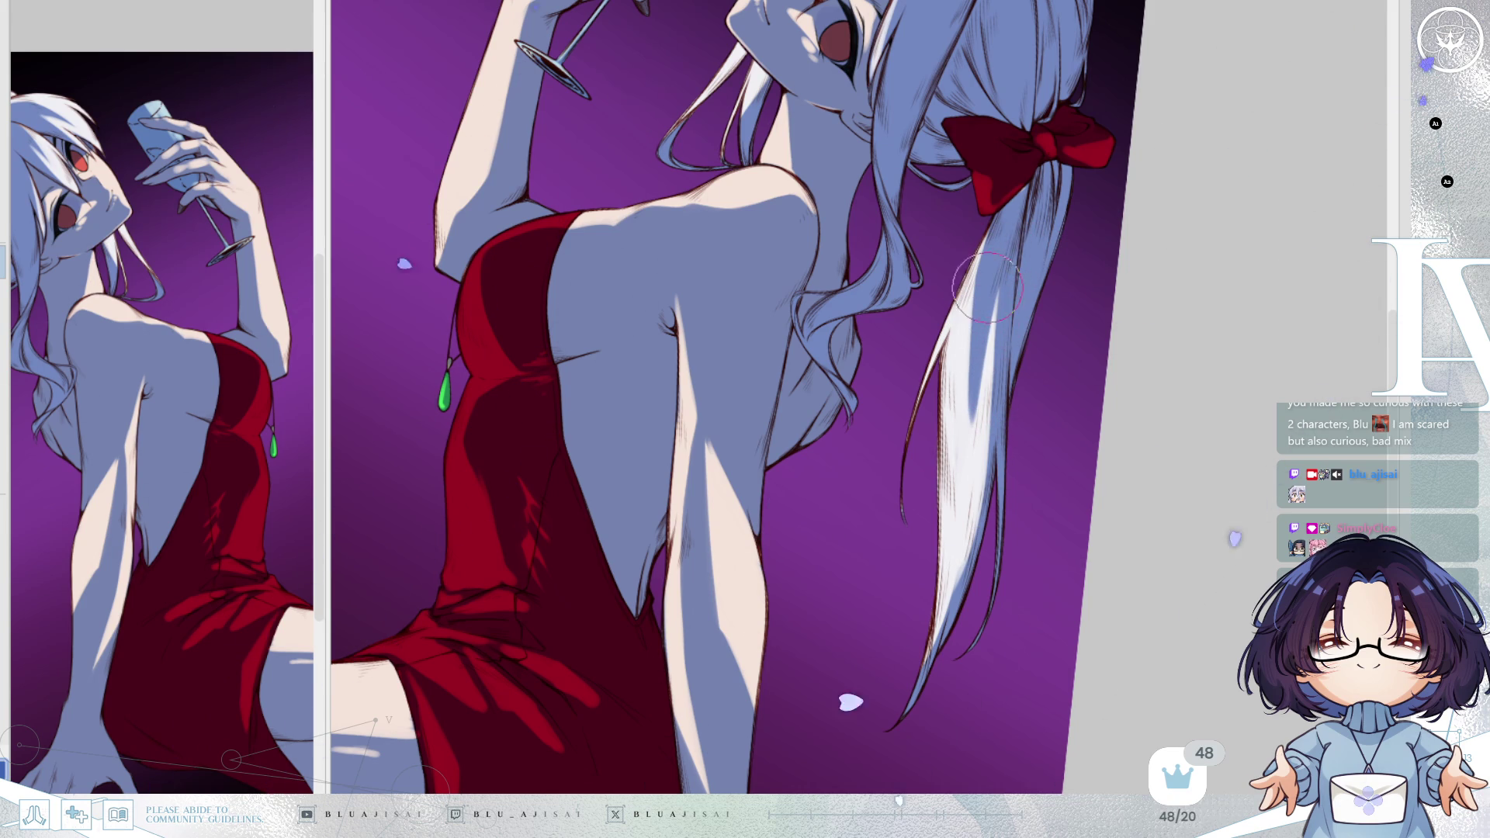
pyautogui.moveTo(982, 336); pyautogui.dragTo(997, 285)
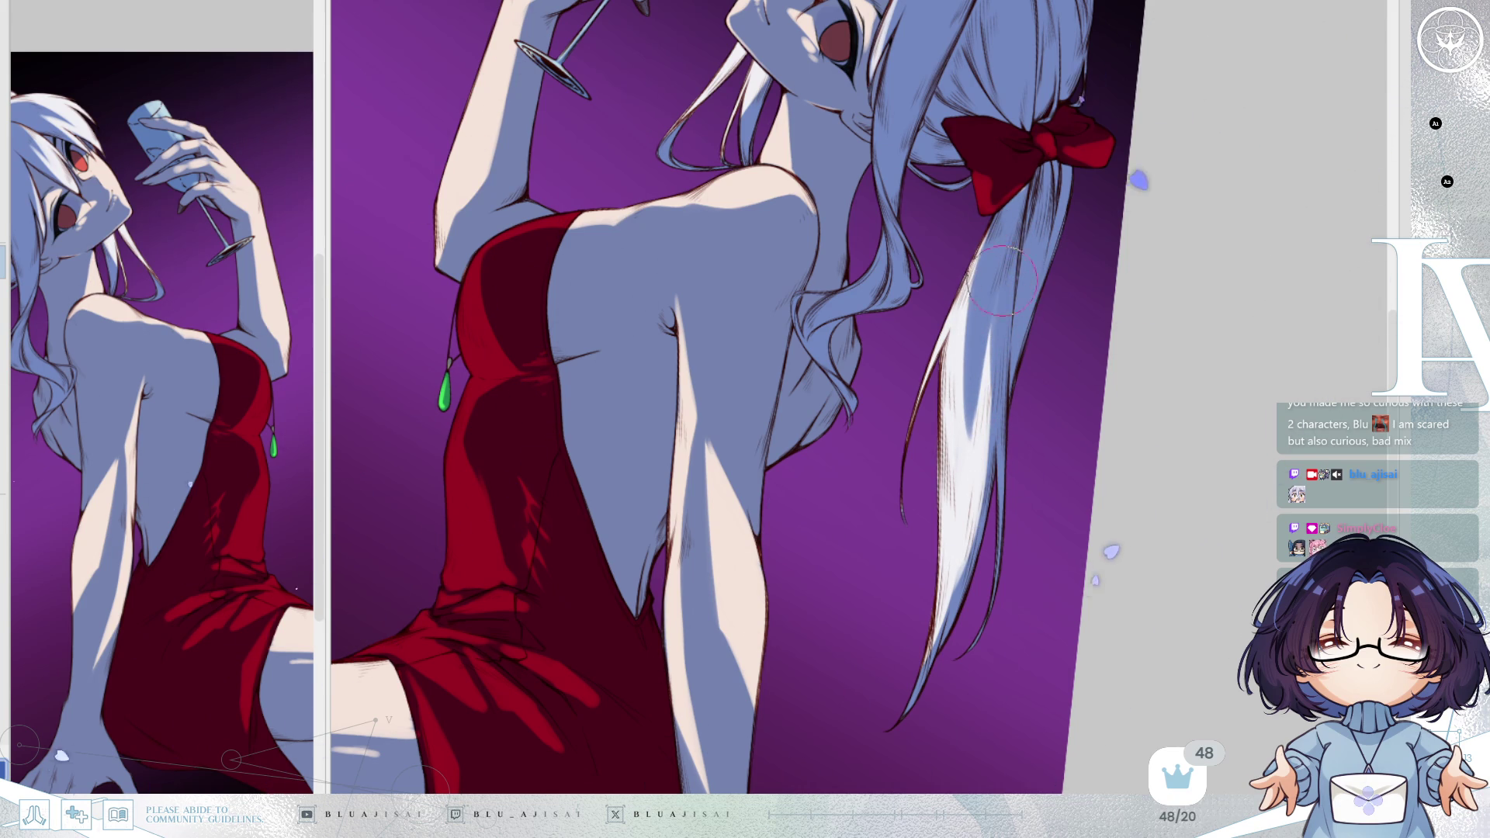
pyautogui.moveTo(972, 591); pyautogui.dragTo(1049, 339)
pyautogui.moveTo(1059, 288)
pyautogui.mouseDown()
pyautogui.moveTo(1242, 281)
pyautogui.moveTo(1148, 388)
pyautogui.mouseUp()
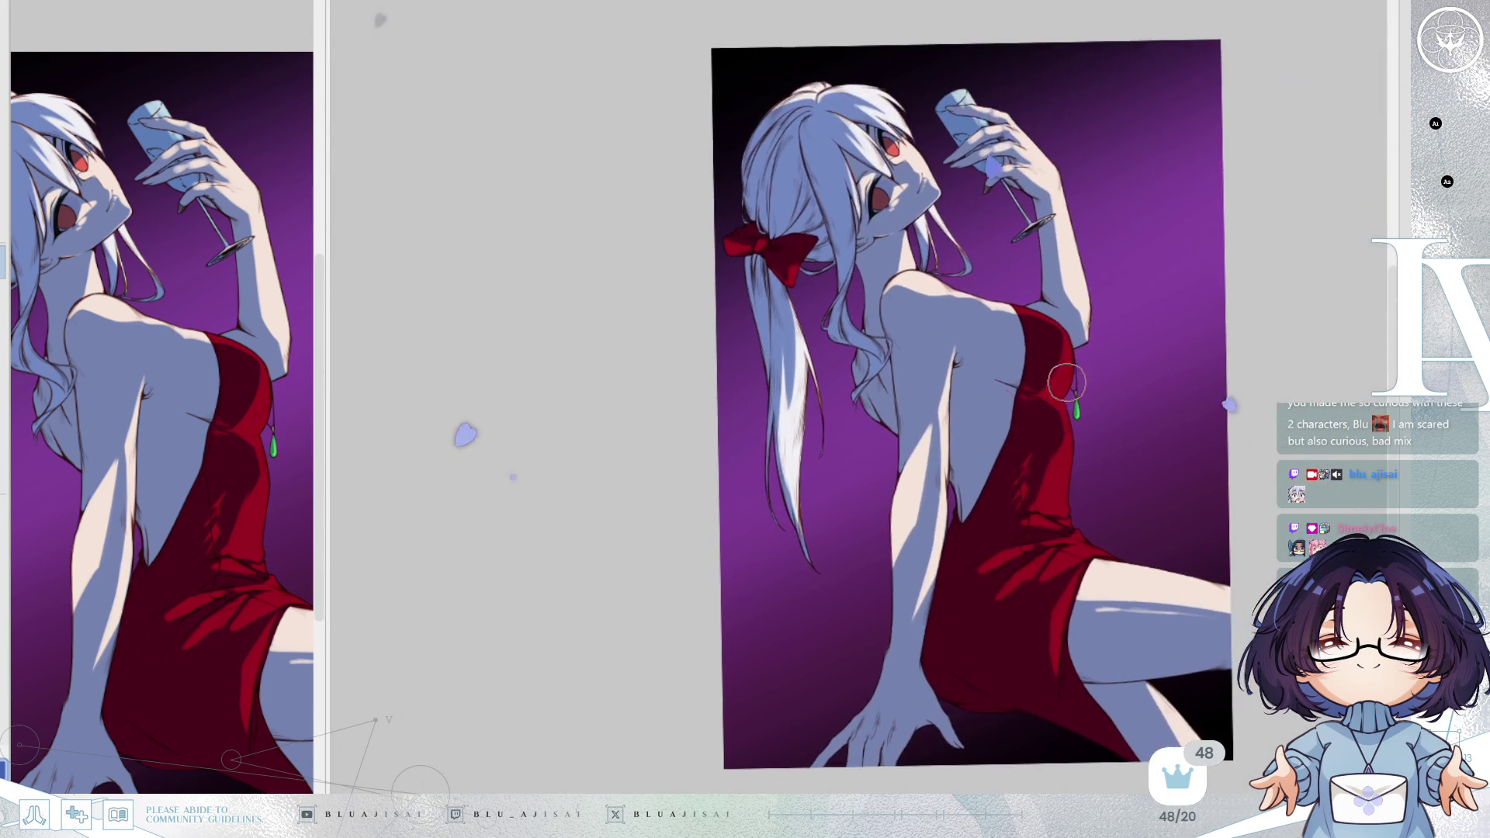
# Try short pale strokes along the arm, undo the last one, and mirror the view to check.
pyautogui.scroll(3, 892, 465)
pyautogui.moveTo(892, 435)
pyautogui.mouseDown()
pyautogui.moveTo(869, 644)
pyautogui.moveTo(875, 574)
pyautogui.mouseUp()
pyautogui.hotkey('ctrl', 'z')
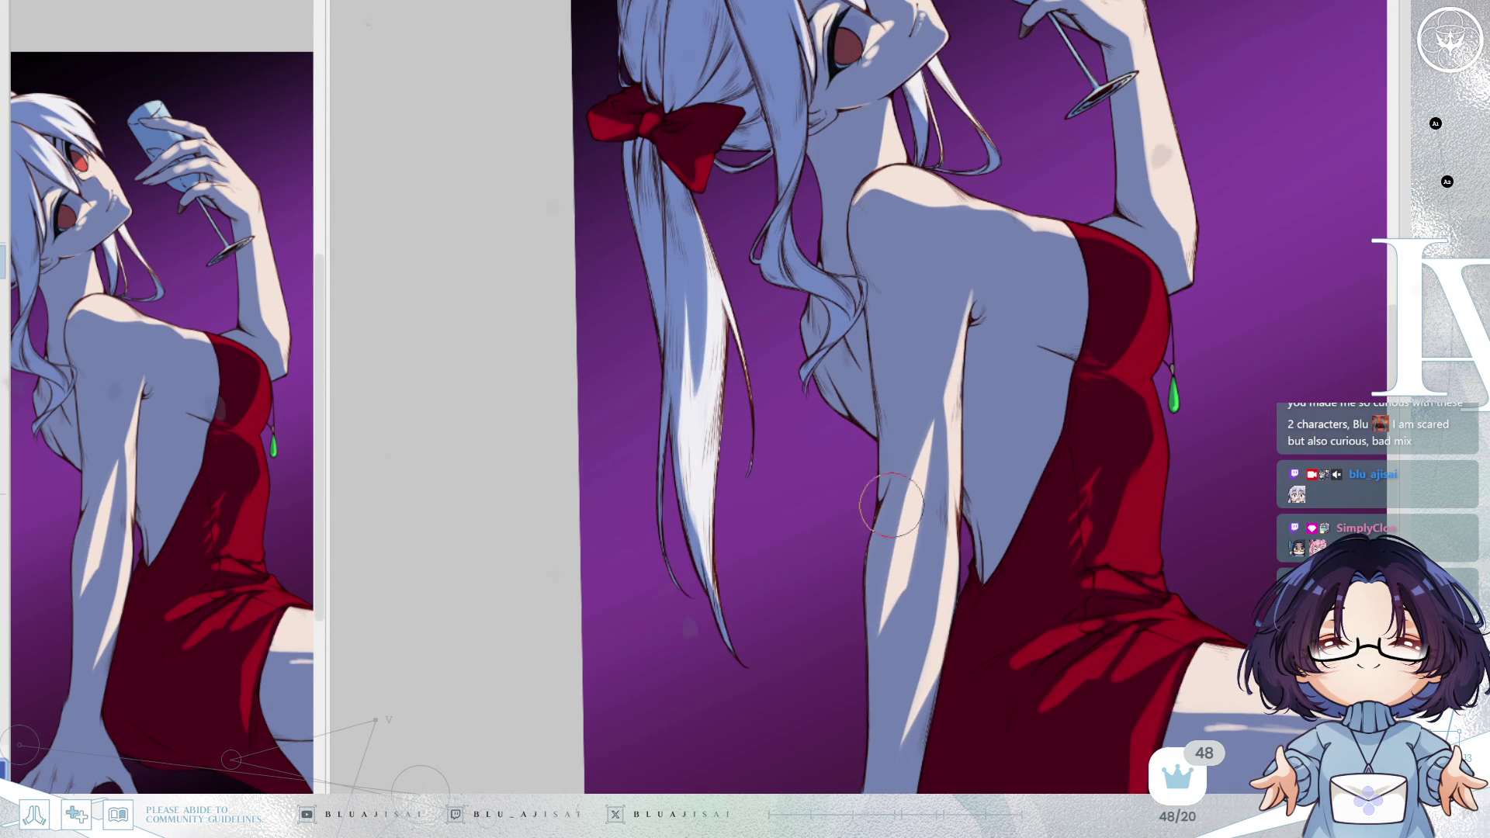
pyautogui.scroll(-1, 1097, 393)
pyautogui.scroll(-3, 1174, 308)
pyautogui.press('h')
pyautogui.press('h')
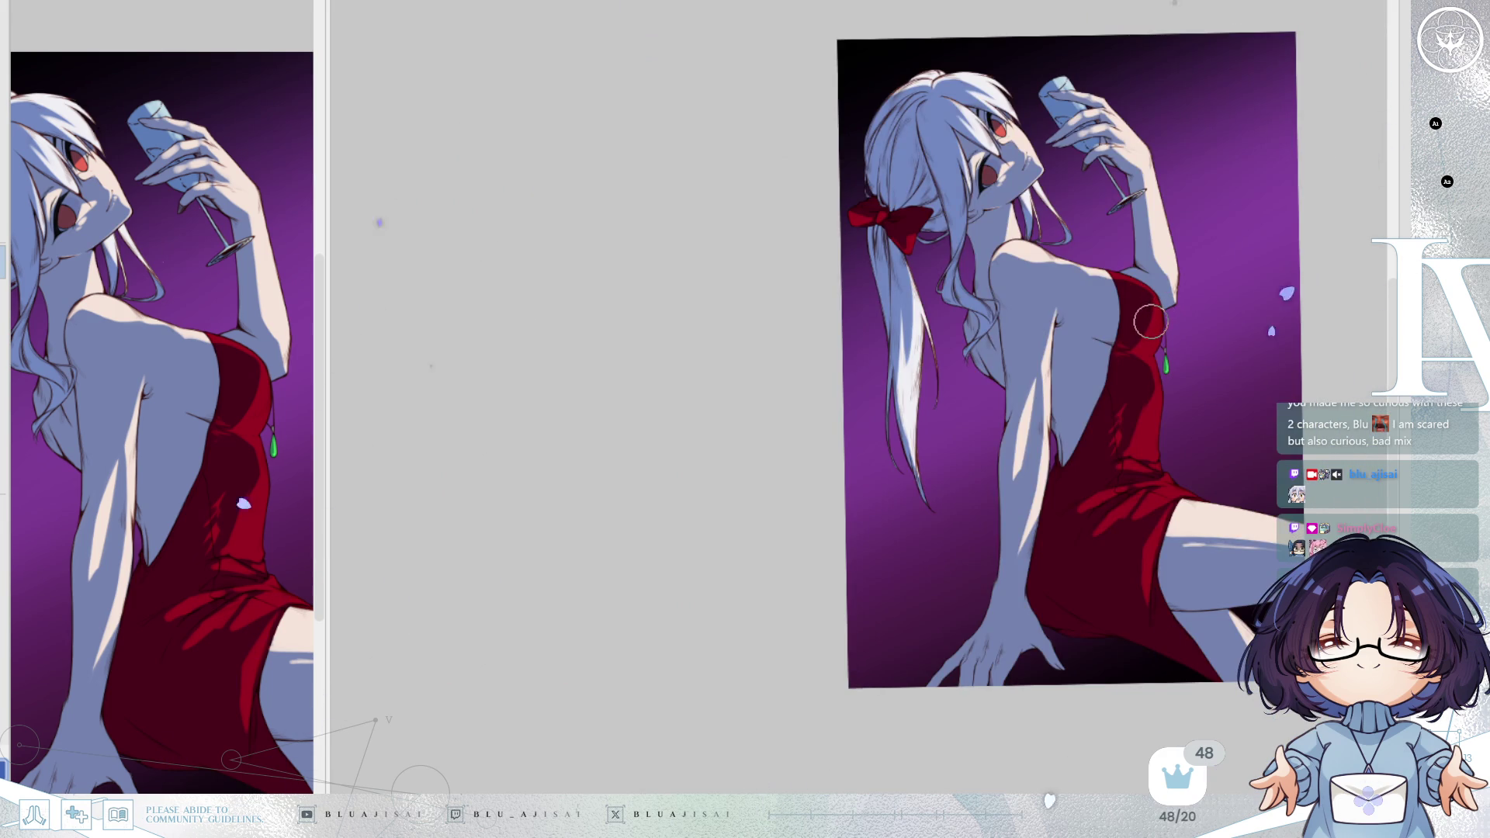
pyautogui.press('h')
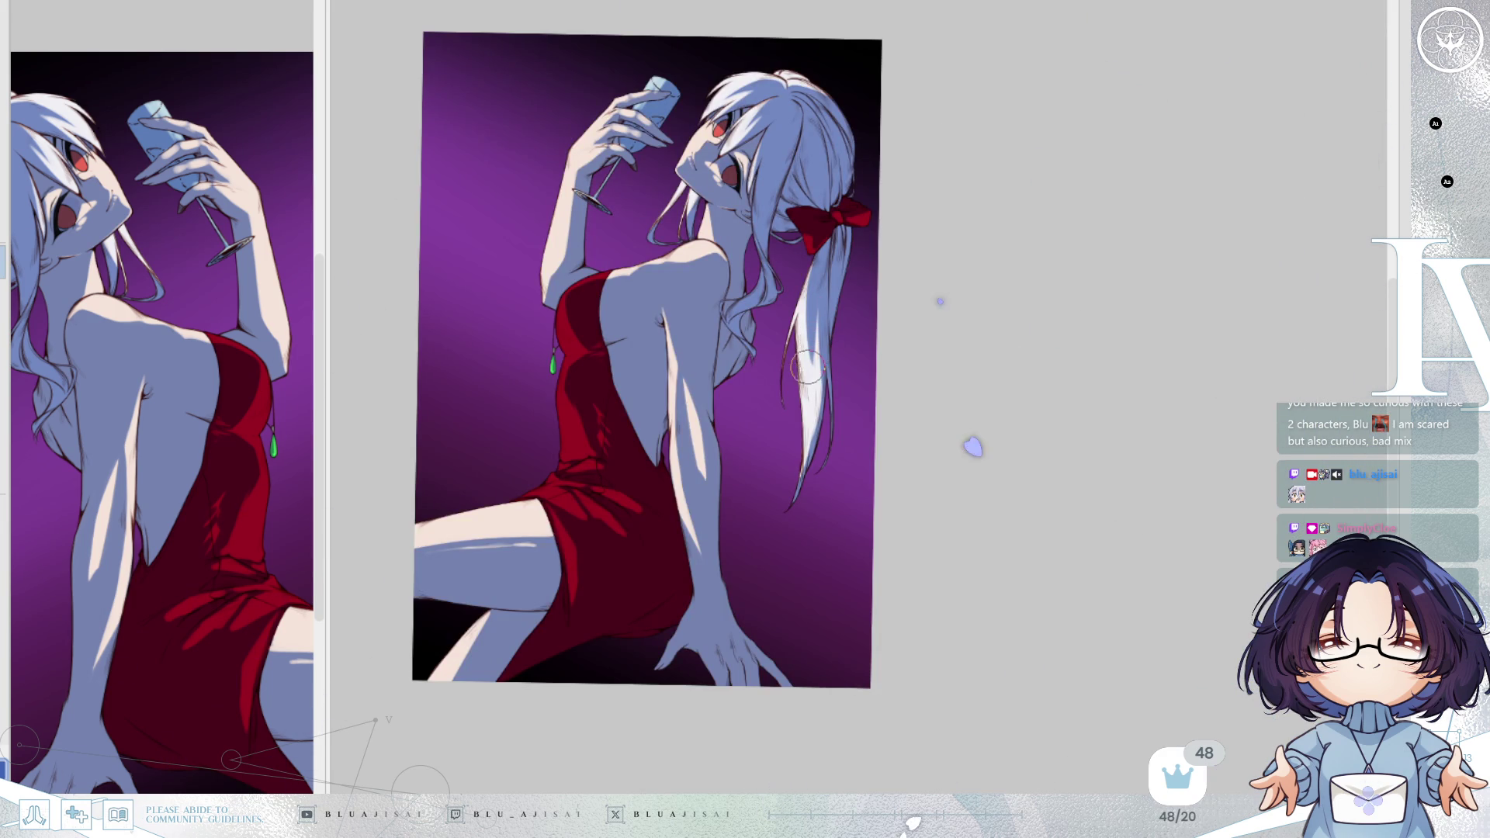
# Draw a dark line down the back along the spine.
pyautogui.scroll(1, 803, 376)
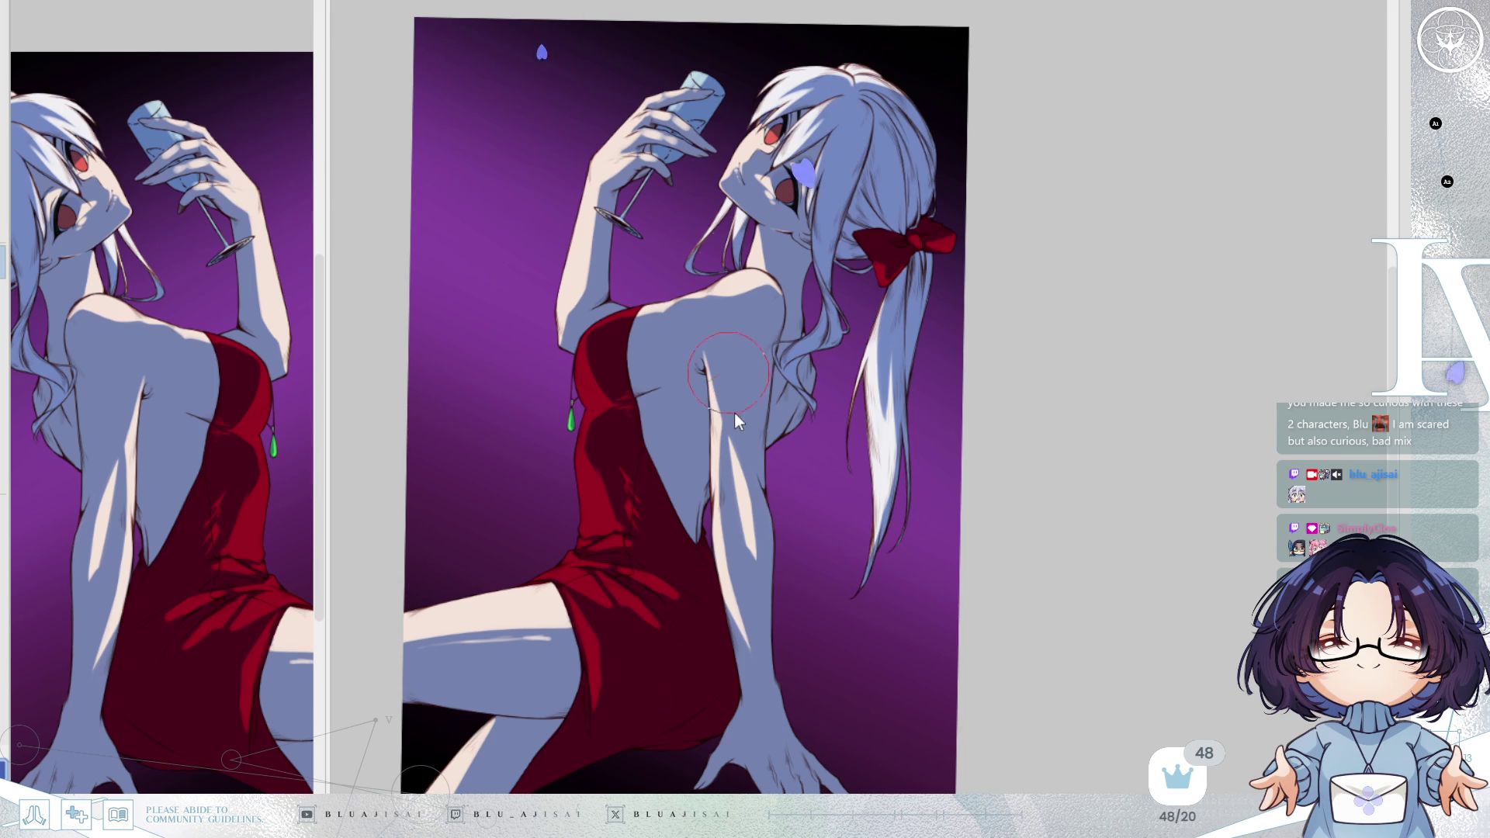
pyautogui.moveTo(703, 361)
pyautogui.mouseDown()
pyautogui.moveTo(713, 496)
pyautogui.moveTo(691, 574)
pyautogui.moveTo(768, 501)
pyautogui.mouseUp()
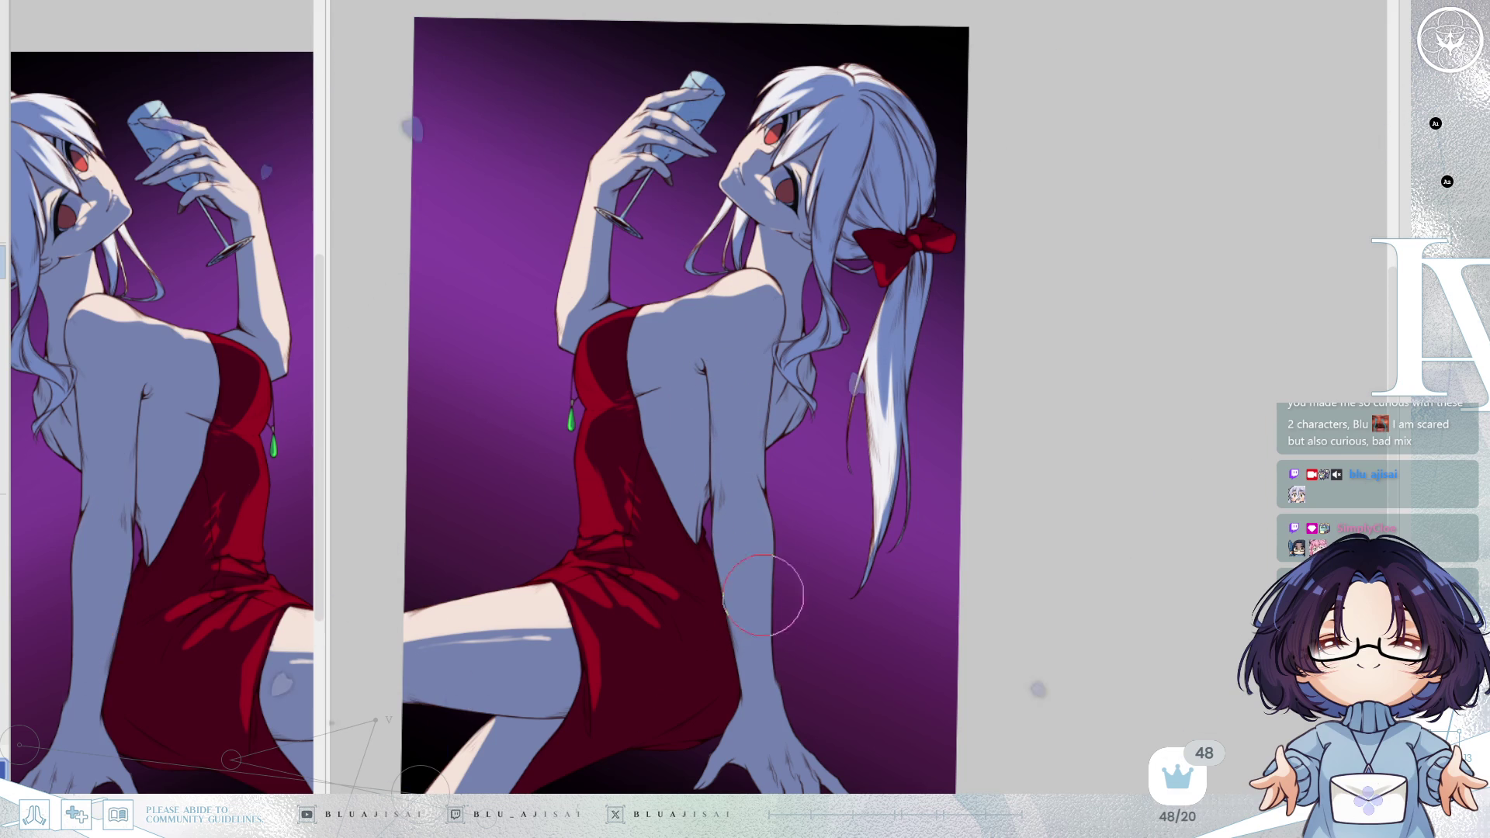
pyautogui.moveTo(758, 564)
pyautogui.mouseDown()
pyautogui.moveTo(875, 460)
pyautogui.moveTo(808, 423)
pyautogui.moveTo(875, 370)
pyautogui.mouseUp()
pyautogui.scroll(3, 807, 424)
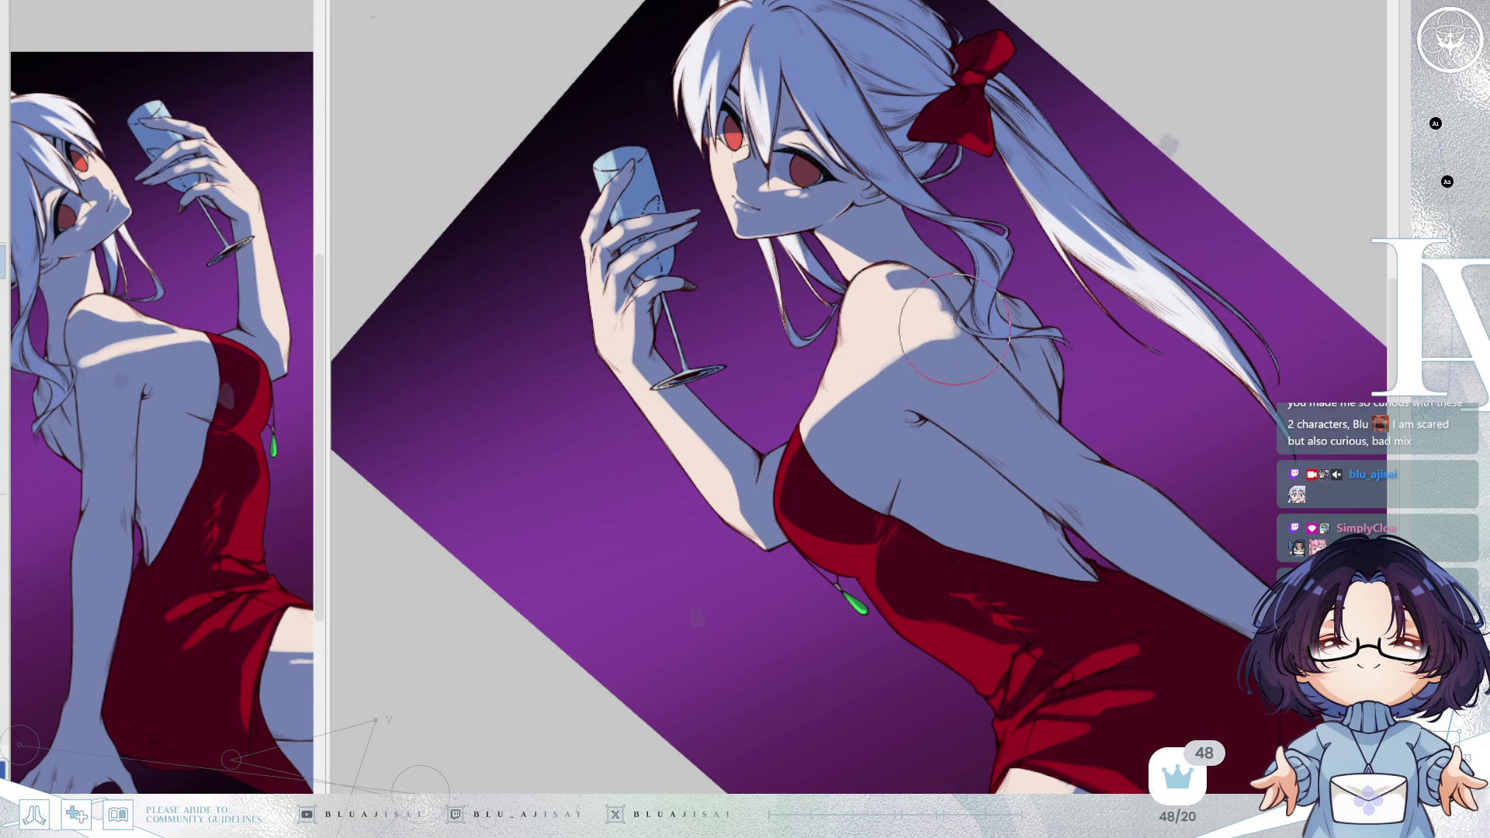
# Flip and tilt the view, then paint pale skin-tone highlights over the shoulder shadow.
pyautogui.moveTo(910, 320); pyautogui.dragTo(935, 342)
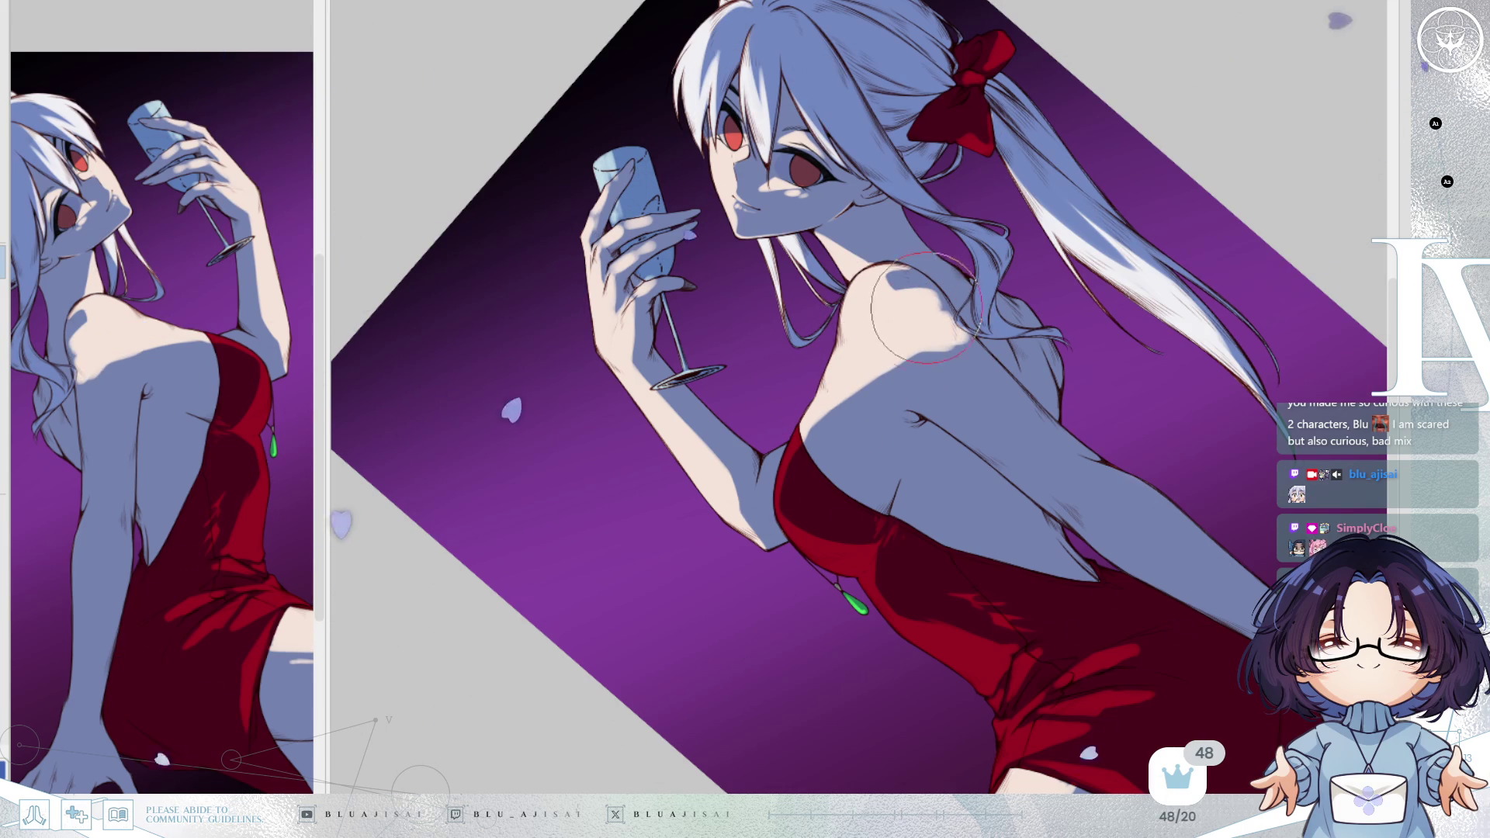
pyautogui.press('Insert')
pyautogui.press('Delete')
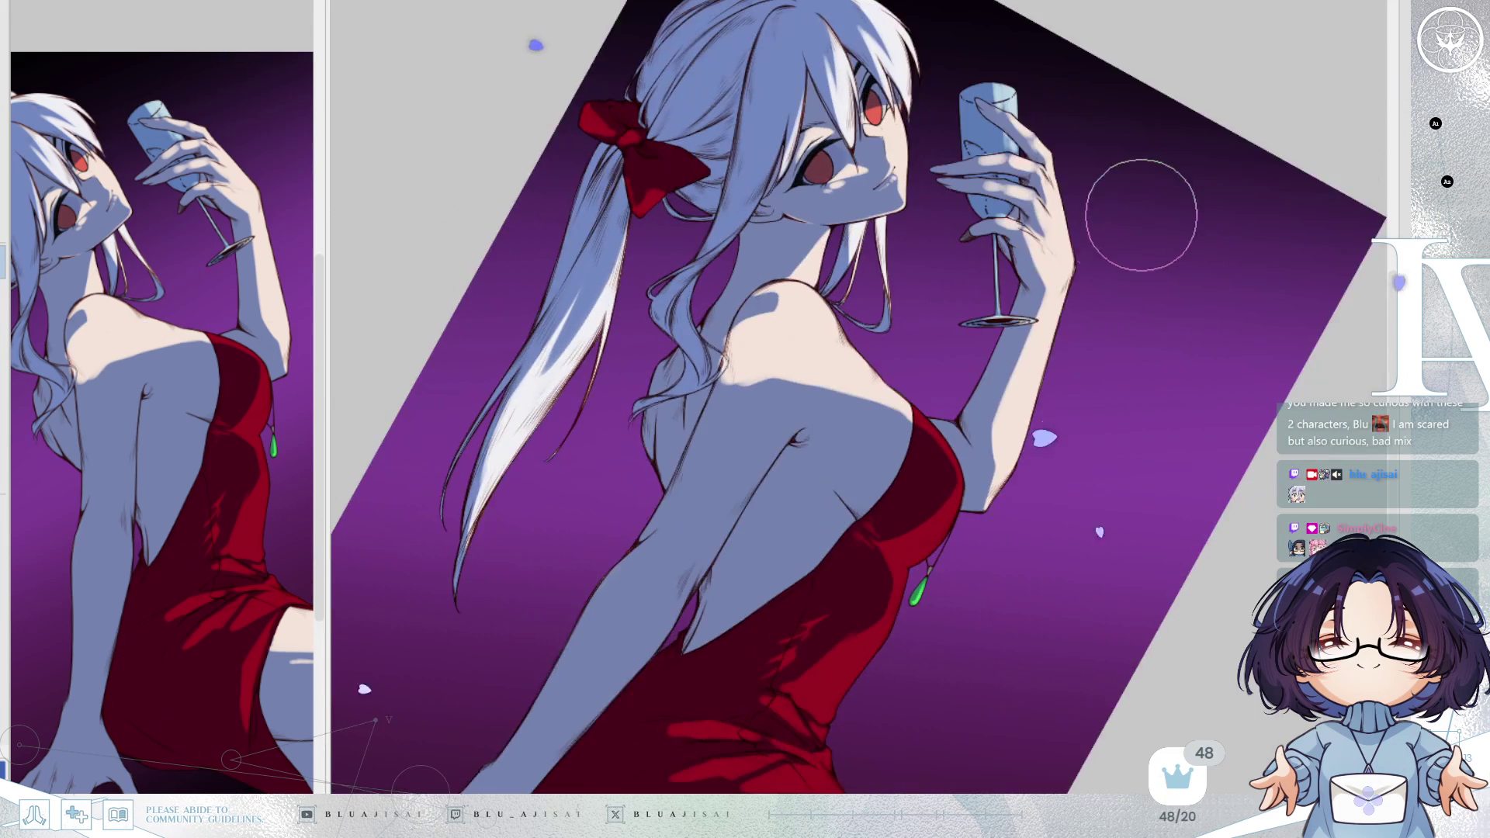
pyautogui.scroll(-10, 1159, 332)
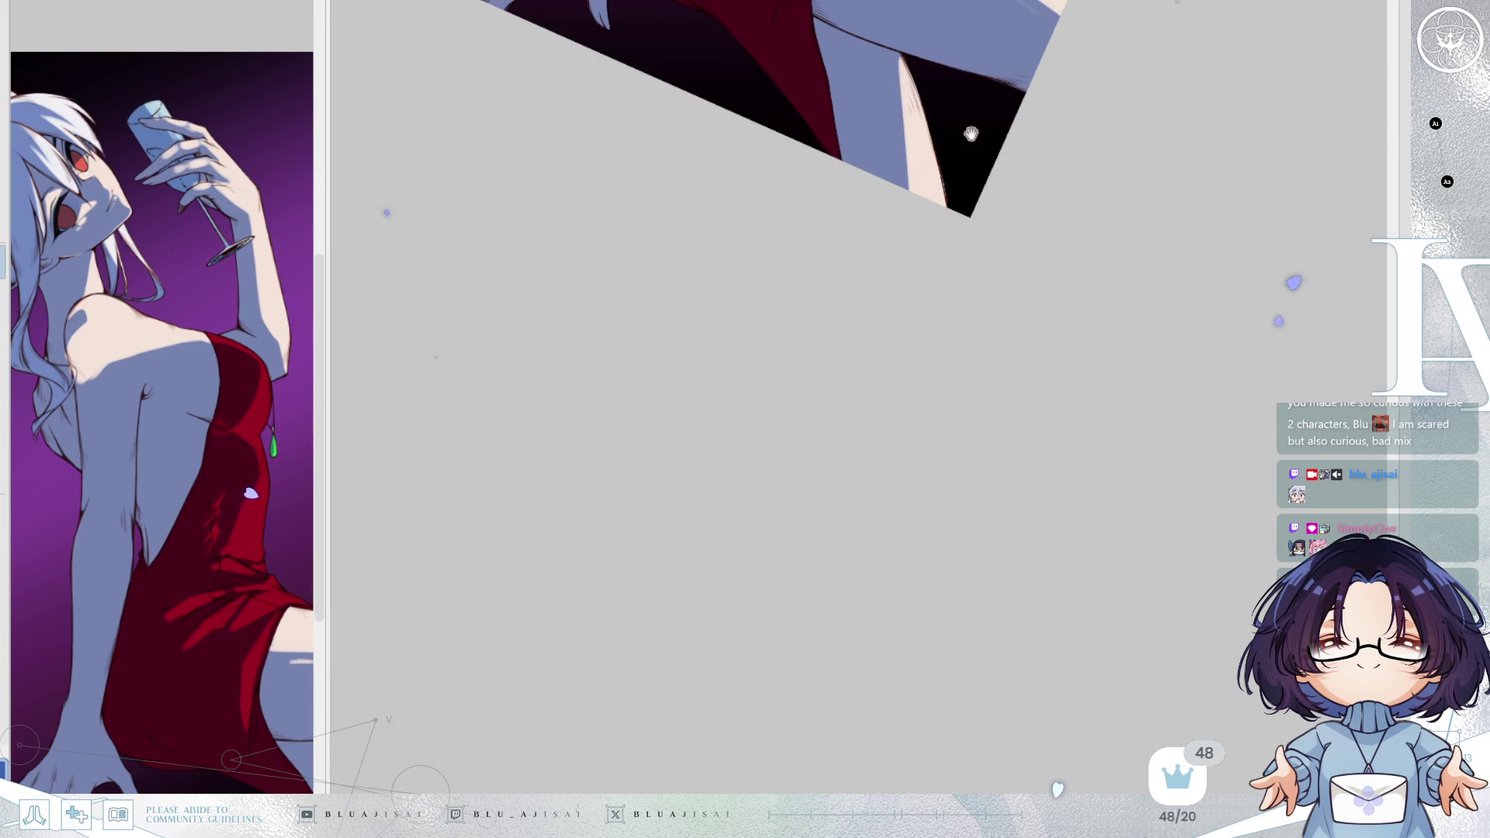
pyautogui.scroll(15, 1002, 153)
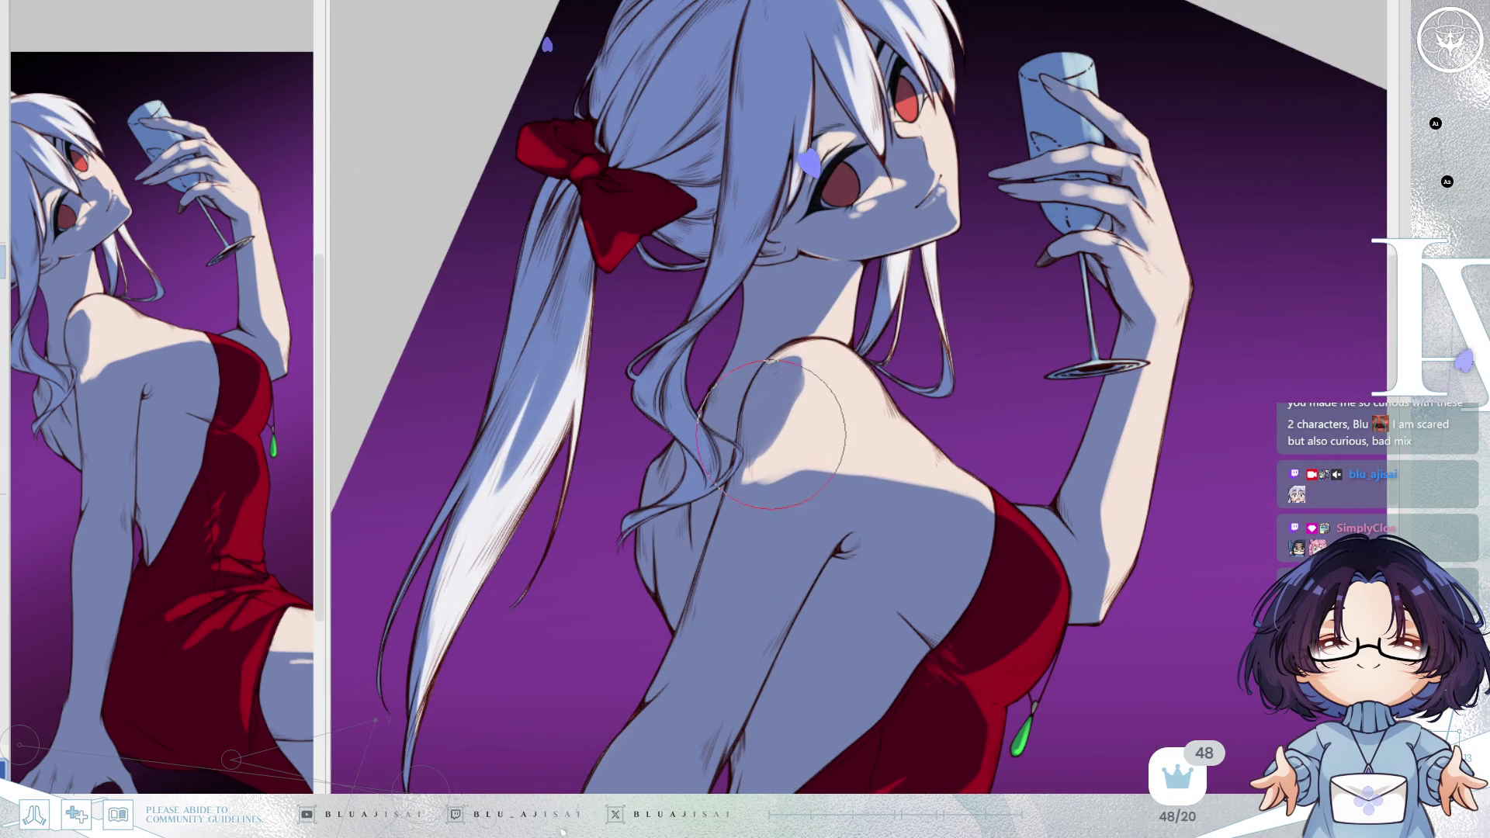
pyautogui.moveTo(767, 483); pyautogui.dragTo(800, 437)
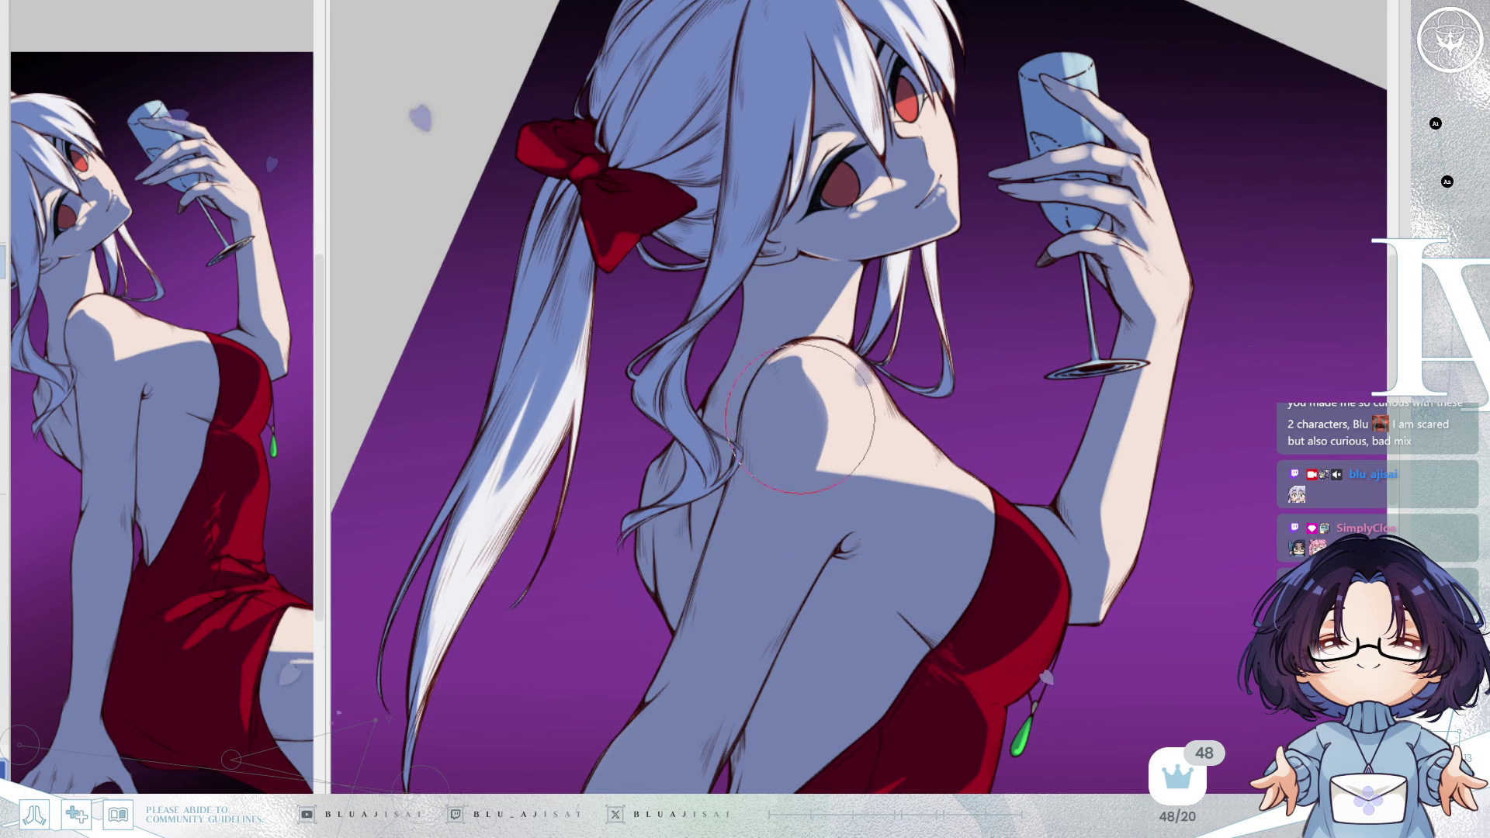
pyautogui.moveTo(815, 408)
pyautogui.mouseDown()
pyautogui.moveTo(808, 482)
pyautogui.moveTo(798, 449)
pyautogui.moveTo(937, 491)
pyautogui.moveTo(885, 481)
pyautogui.mouseUp()
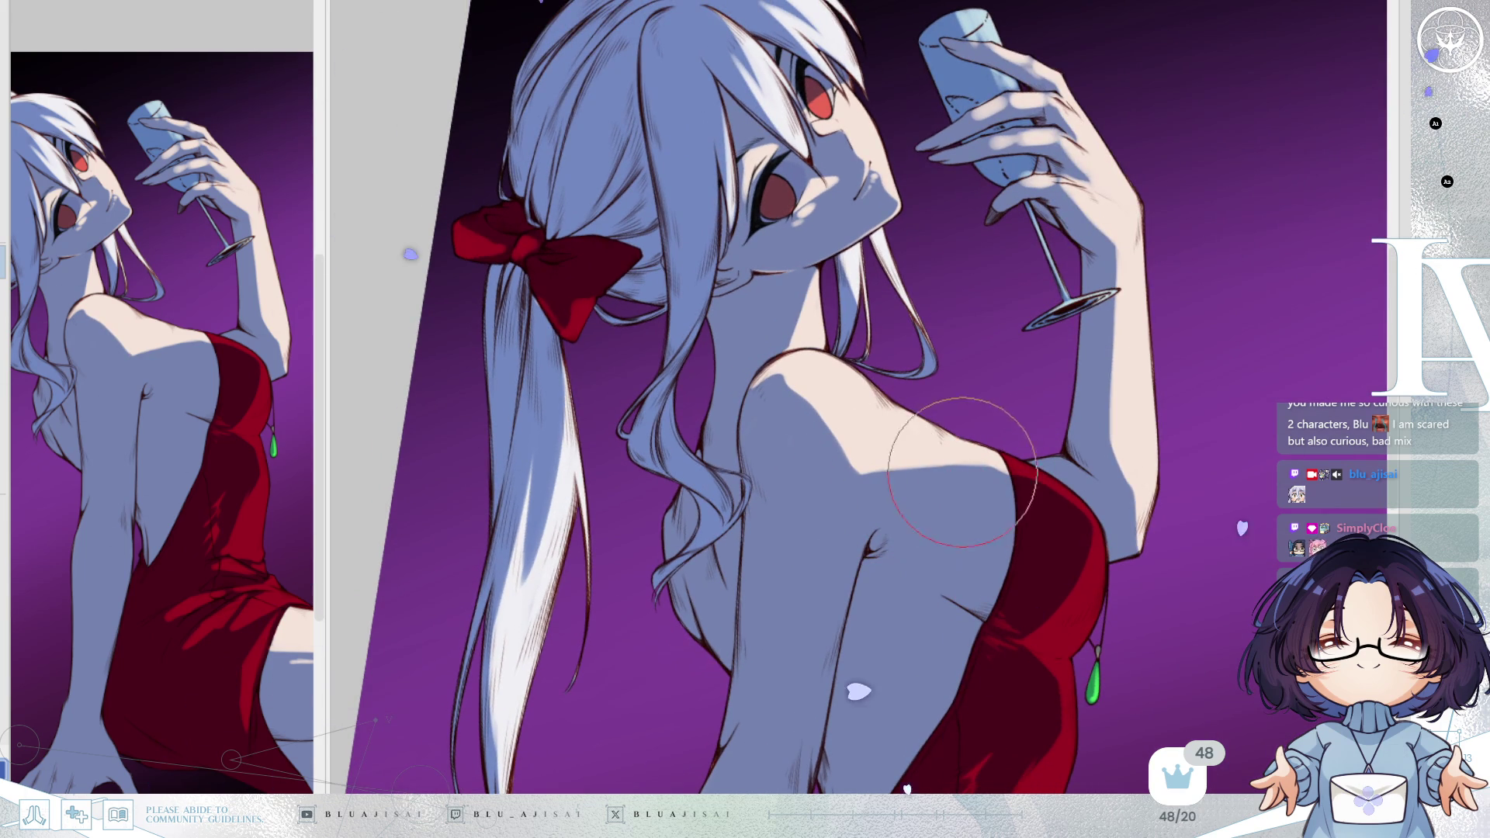
# Pan down to the lower back and dress, then return the view rotation to upright.
pyautogui.moveTo(1075, 566)
pyautogui.mouseDown()
pyautogui.moveTo(1069, 450)
pyautogui.moveTo(1091, 376)
pyautogui.moveTo(1060, 349)
pyautogui.moveTo(1071, 419)
pyautogui.moveTo(1054, 482)
pyautogui.mouseUp()
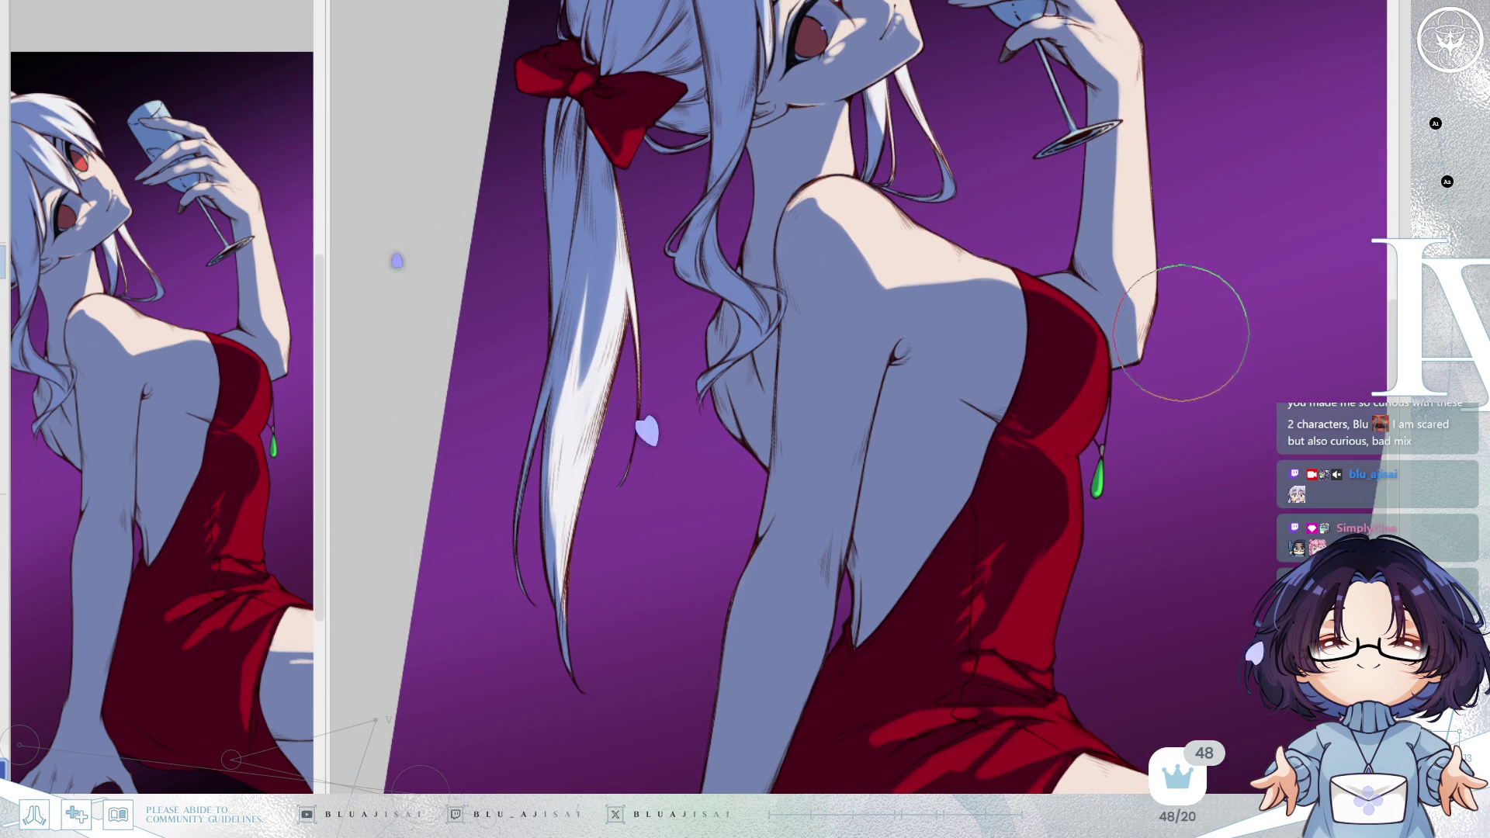
pyautogui.scroll(5, 1182, 326)
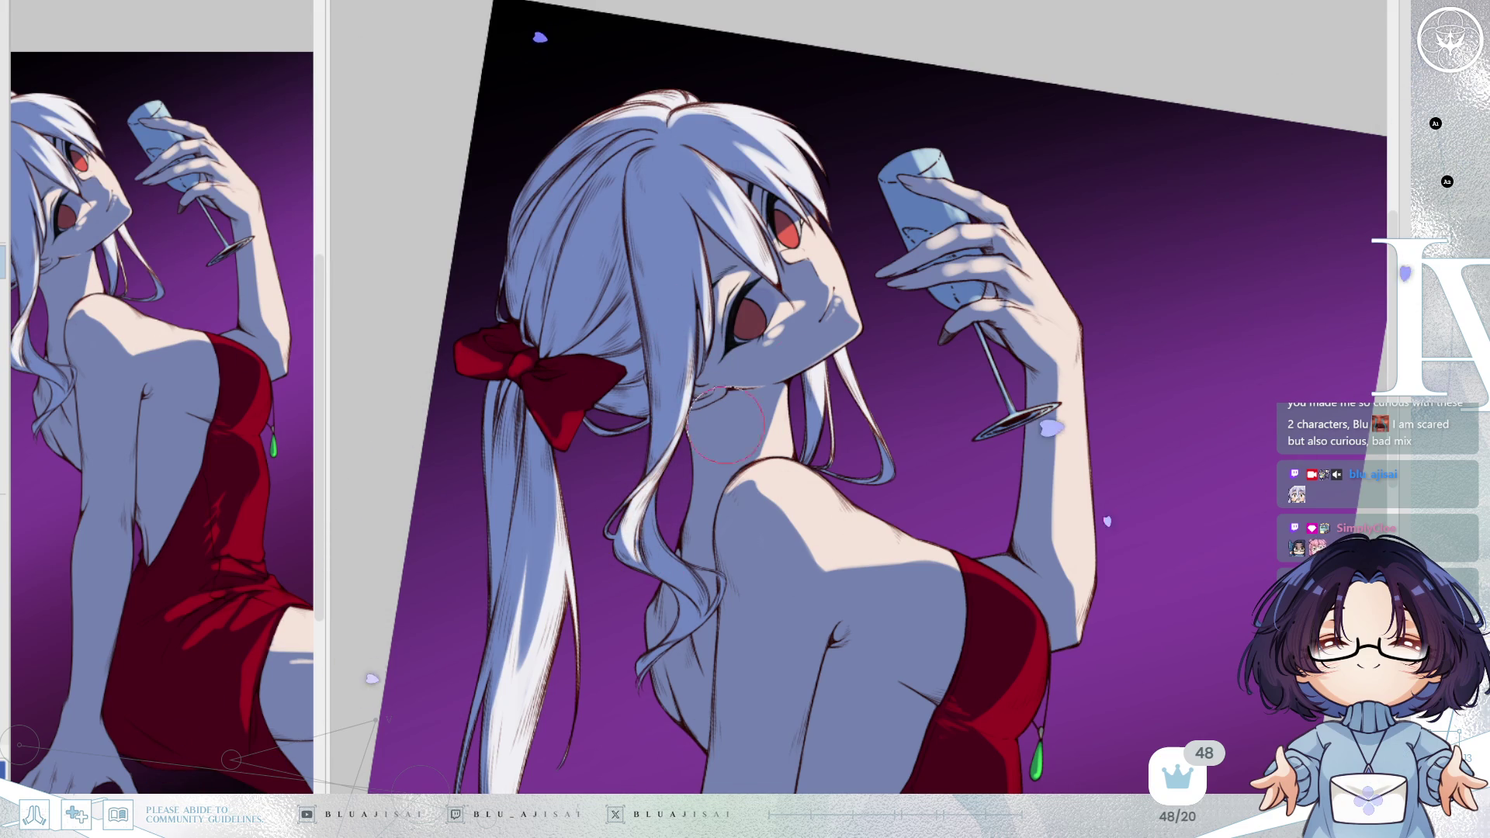
pyautogui.scroll(-2, 1139, 234)
pyautogui.scroll(-3, 1139, 235)
pyautogui.hotkey('ctrl', '@')
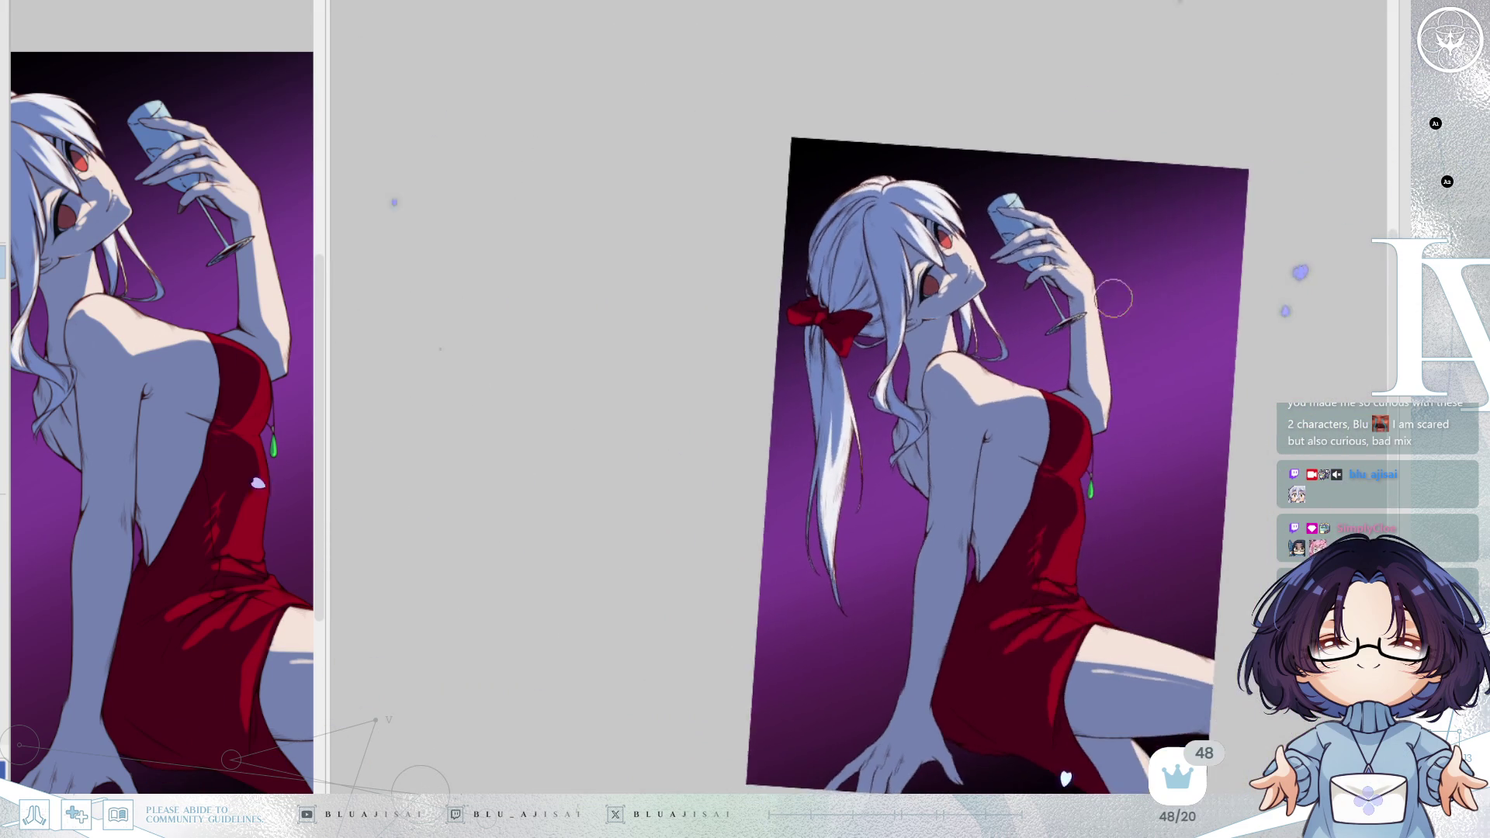
# Reframe the artwork and shift the background gradient layer's hue from purple to dark blue.
pyautogui.moveTo(1193, 326); pyautogui.dragTo(1074, 318)
pyautogui.scroll(2, 1154, 338)
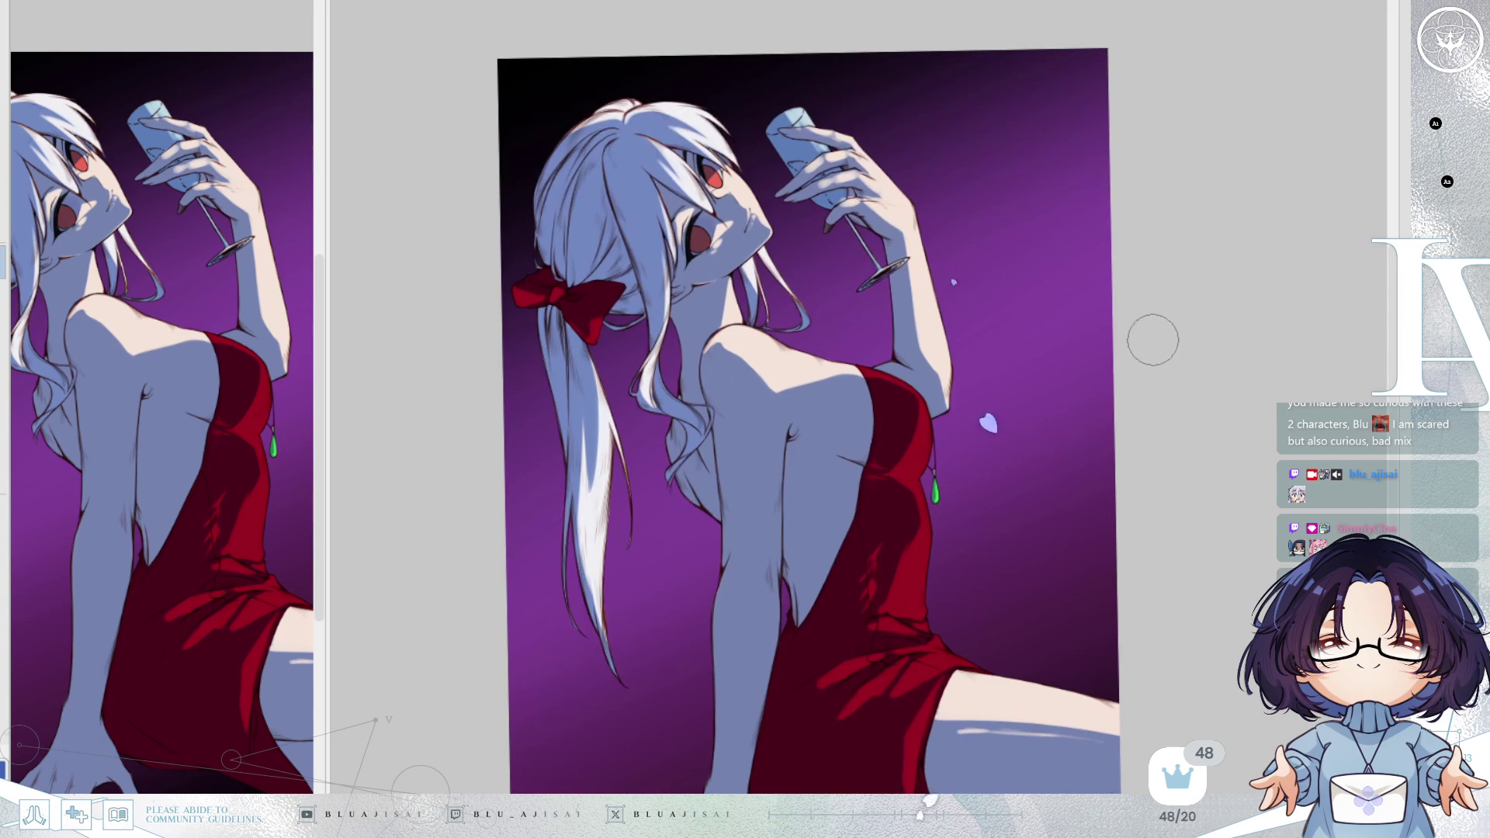
pyautogui.moveTo(1160, 417); pyautogui.dragTo(1160, 344)
pyautogui.scroll(-1, 1152, 346)
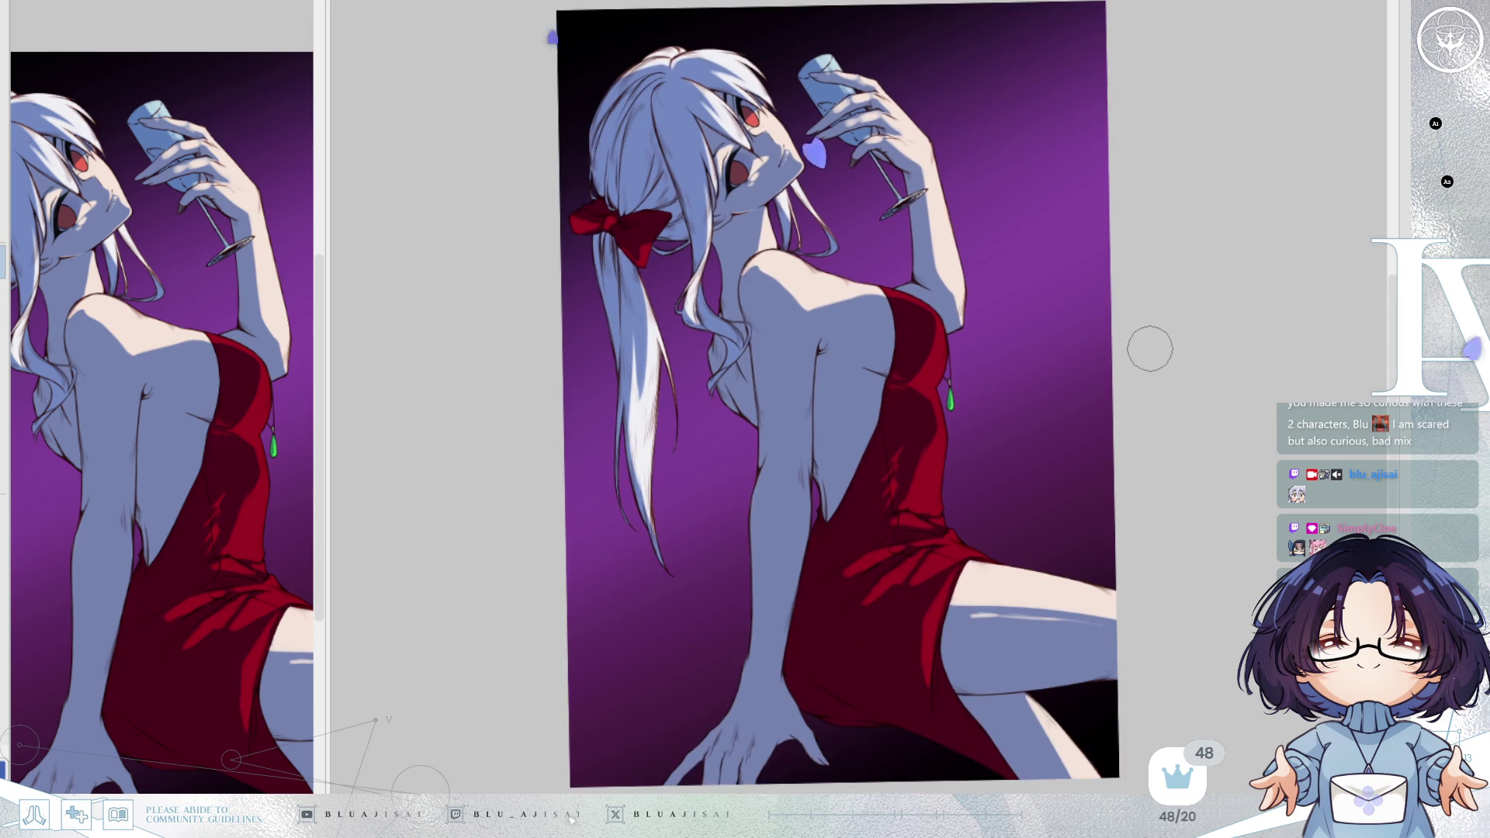
pyautogui.moveTo(1158, 447); pyautogui.dragTo(1141, 393)
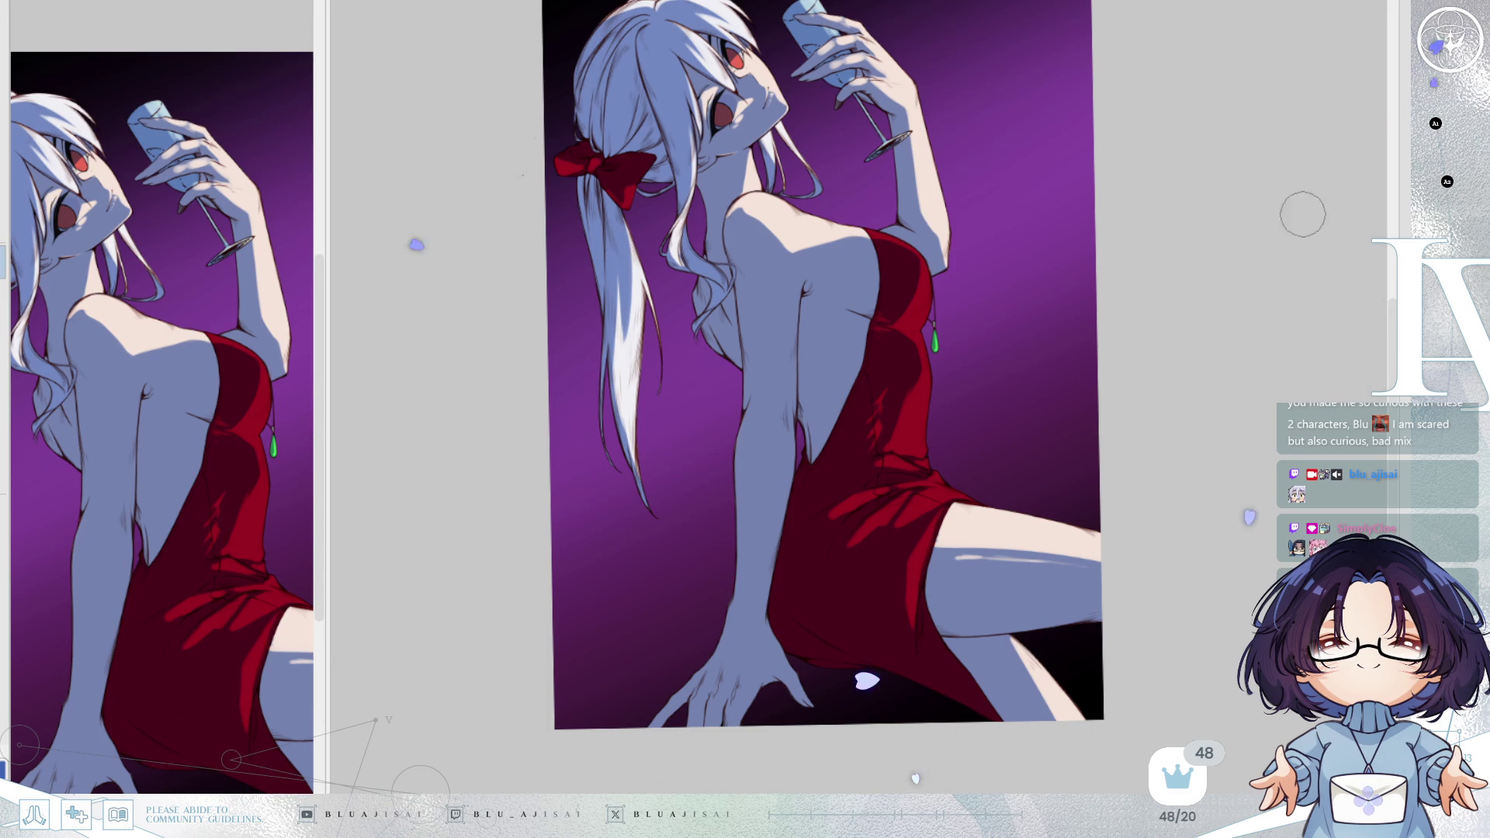
pyautogui.scroll(1, 1164, 632)
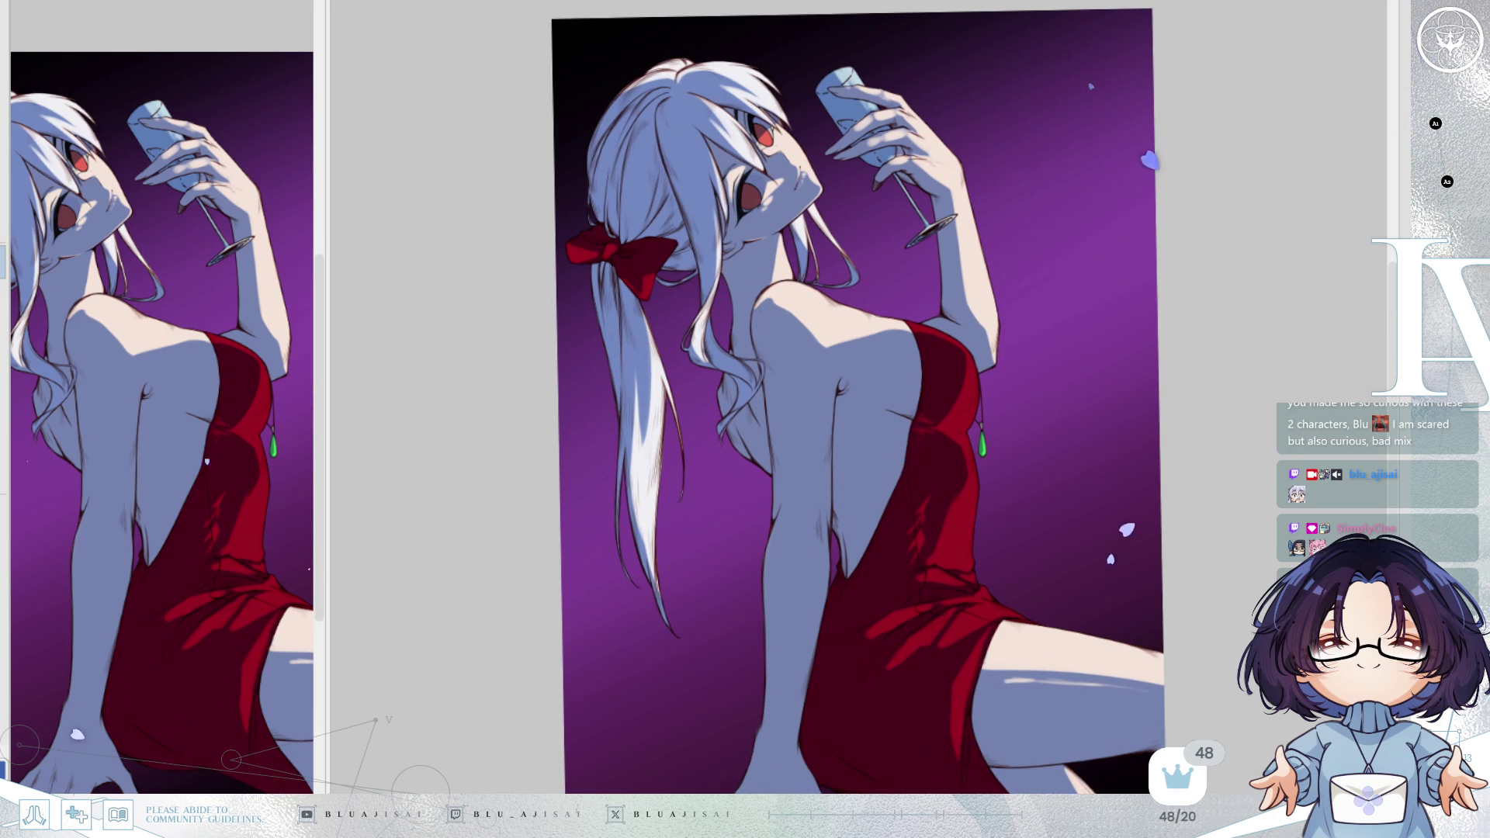
pyautogui.hotkey('ctrl', 'z')
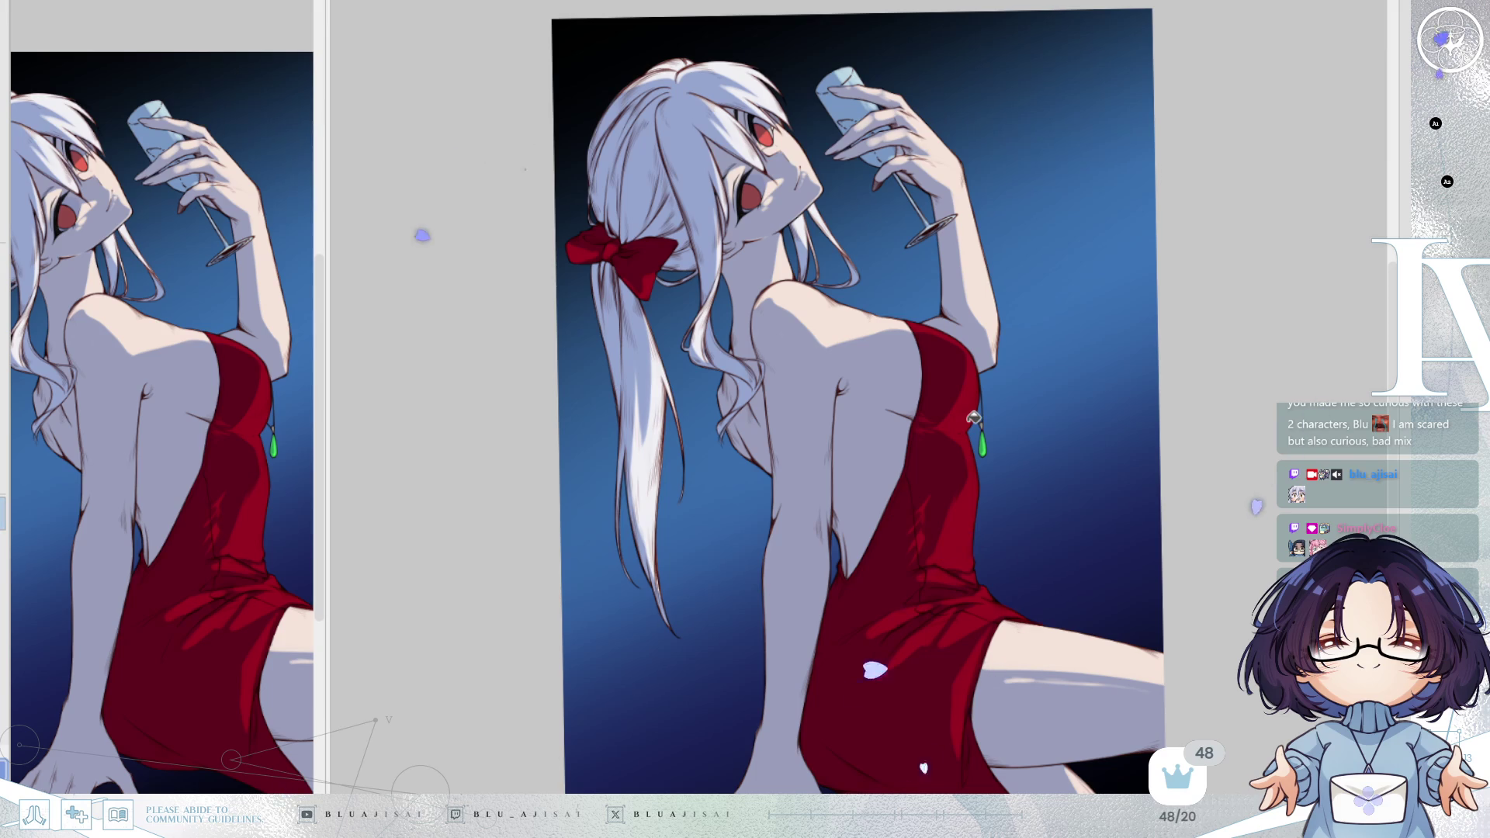
# Lighten the line art on the hair and wine glass.
pyautogui.hotkey('ctrl', 'z')
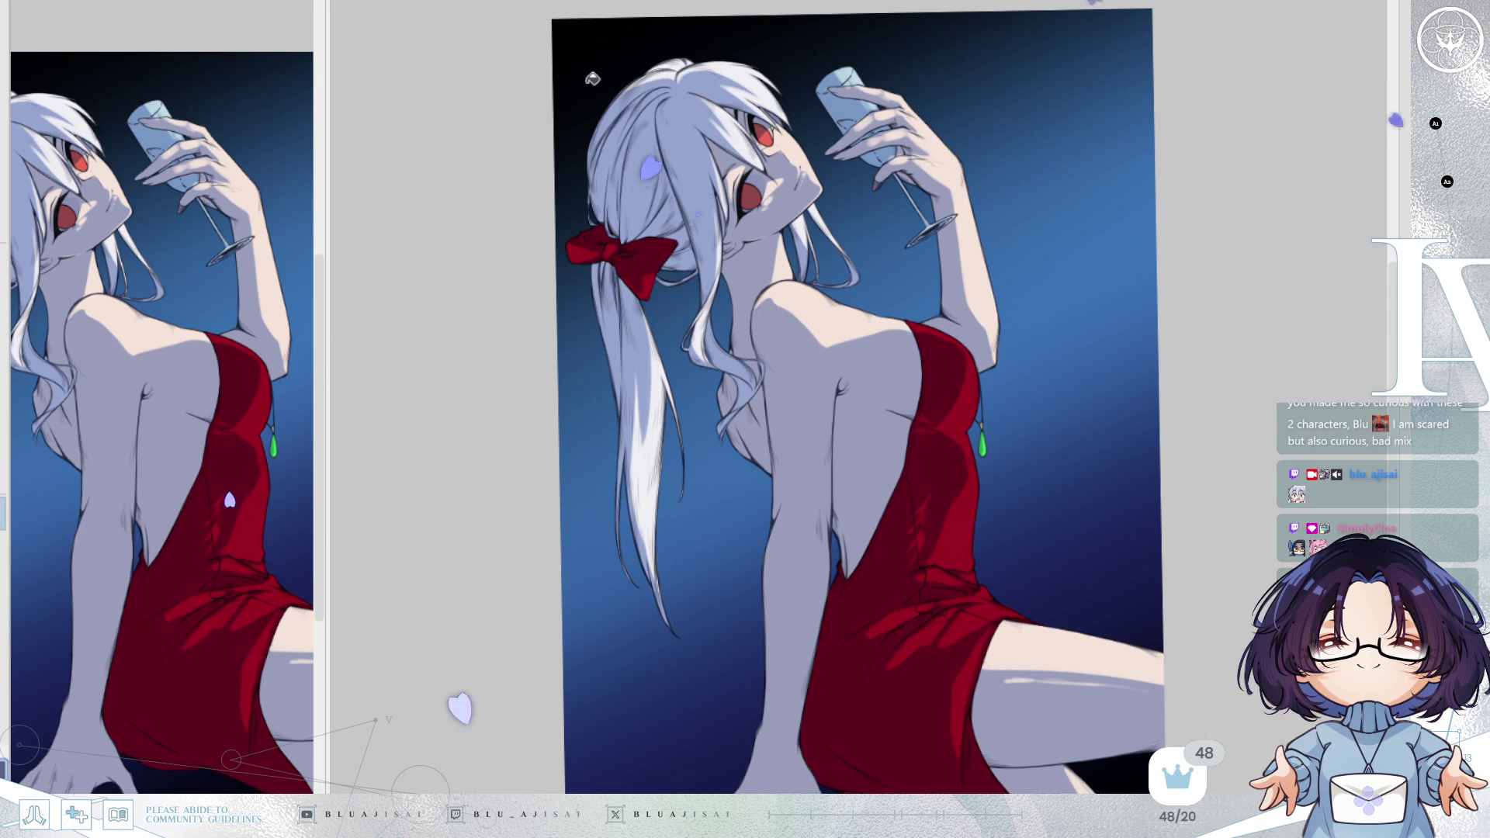
# Hide the side reference view so the canvas fills the window.
pyautogui.press('Tab')
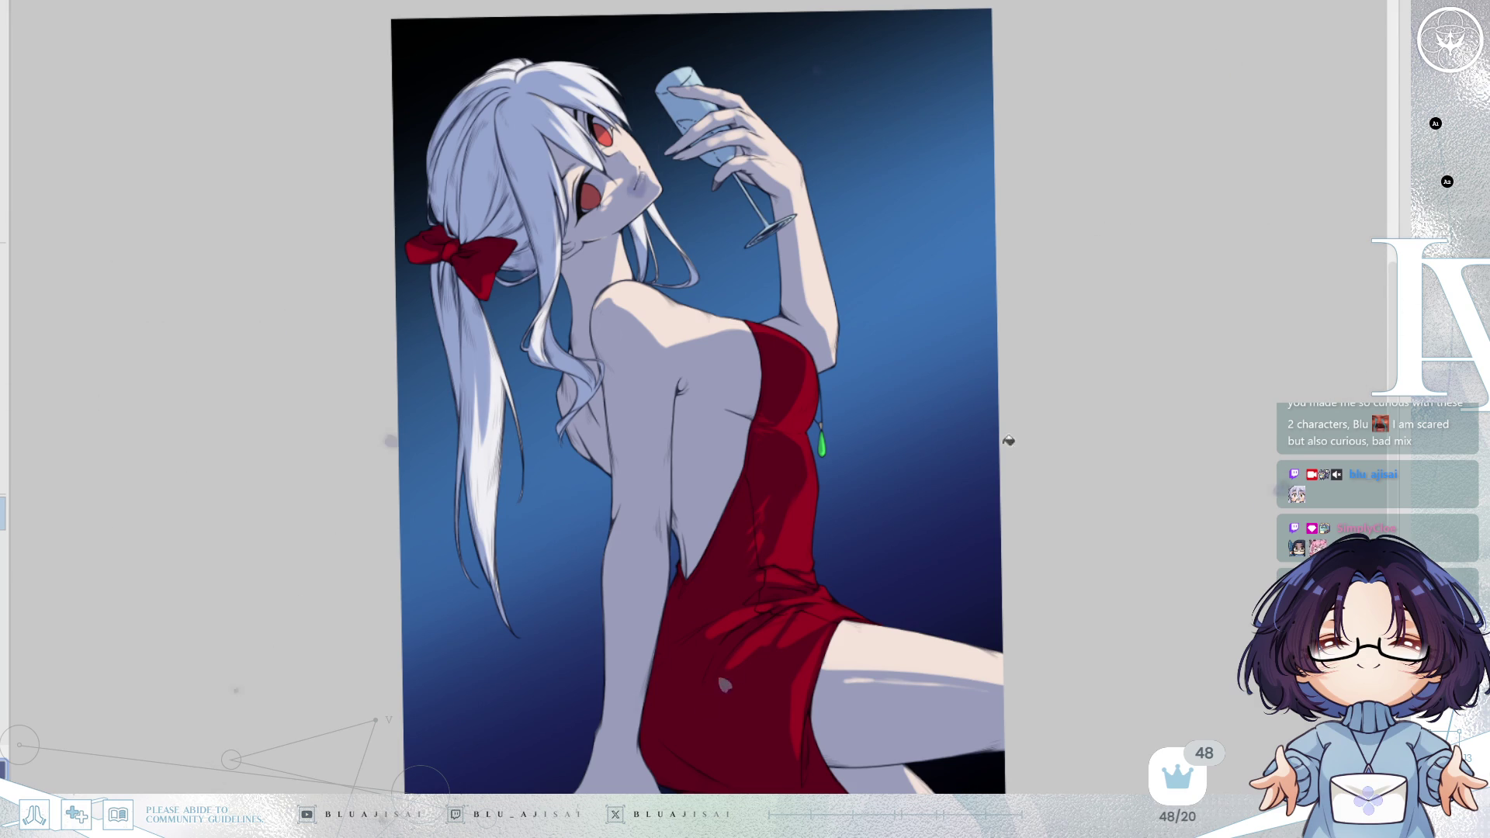
pyautogui.moveTo(1008, 566)
pyautogui.mouseDown()
pyautogui.moveTo(998, 459)
pyautogui.moveTo(992, 482)
pyautogui.mouseUp()
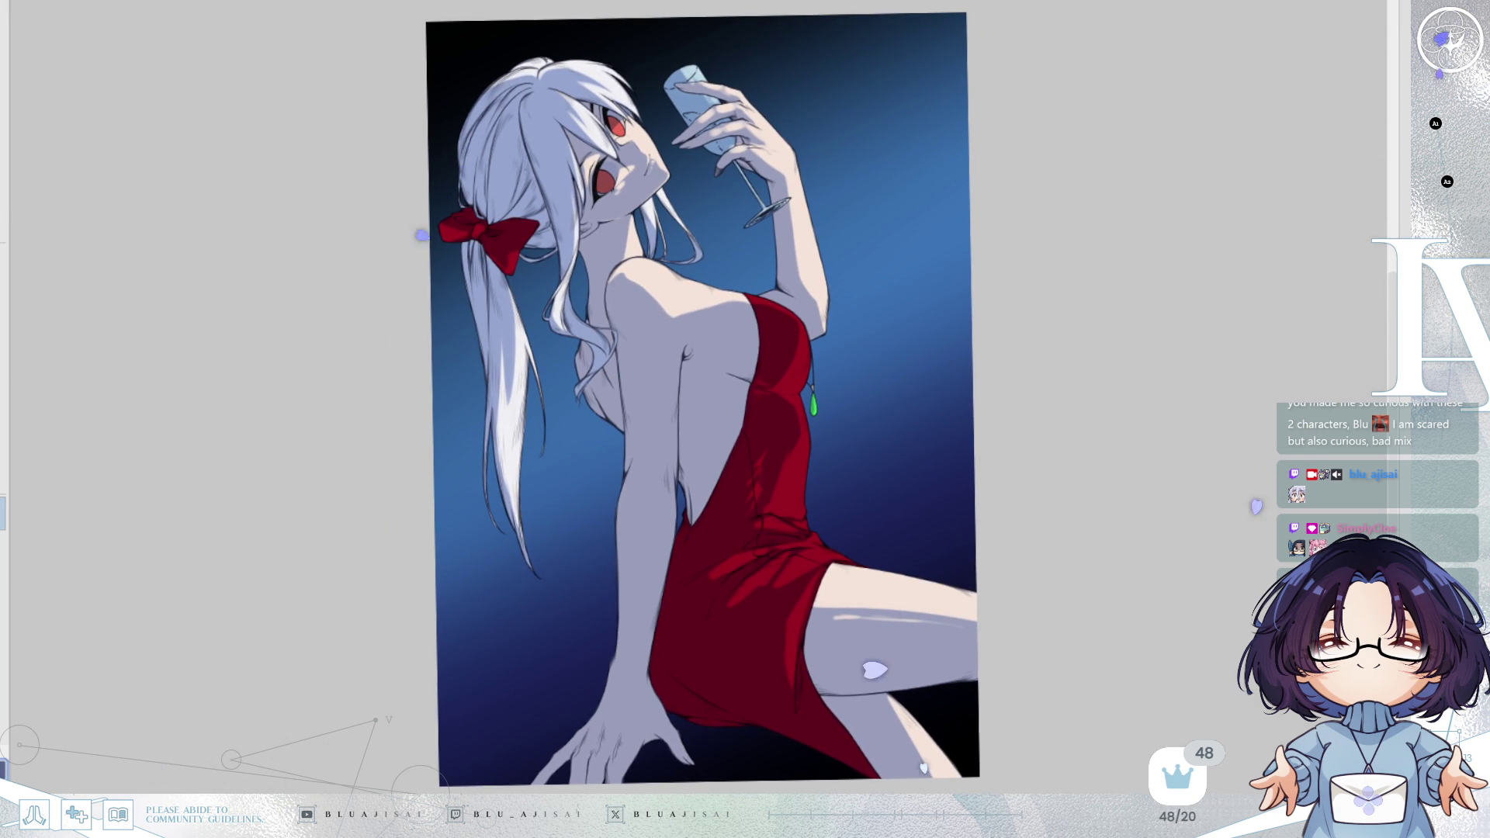
pyautogui.press('Delete')
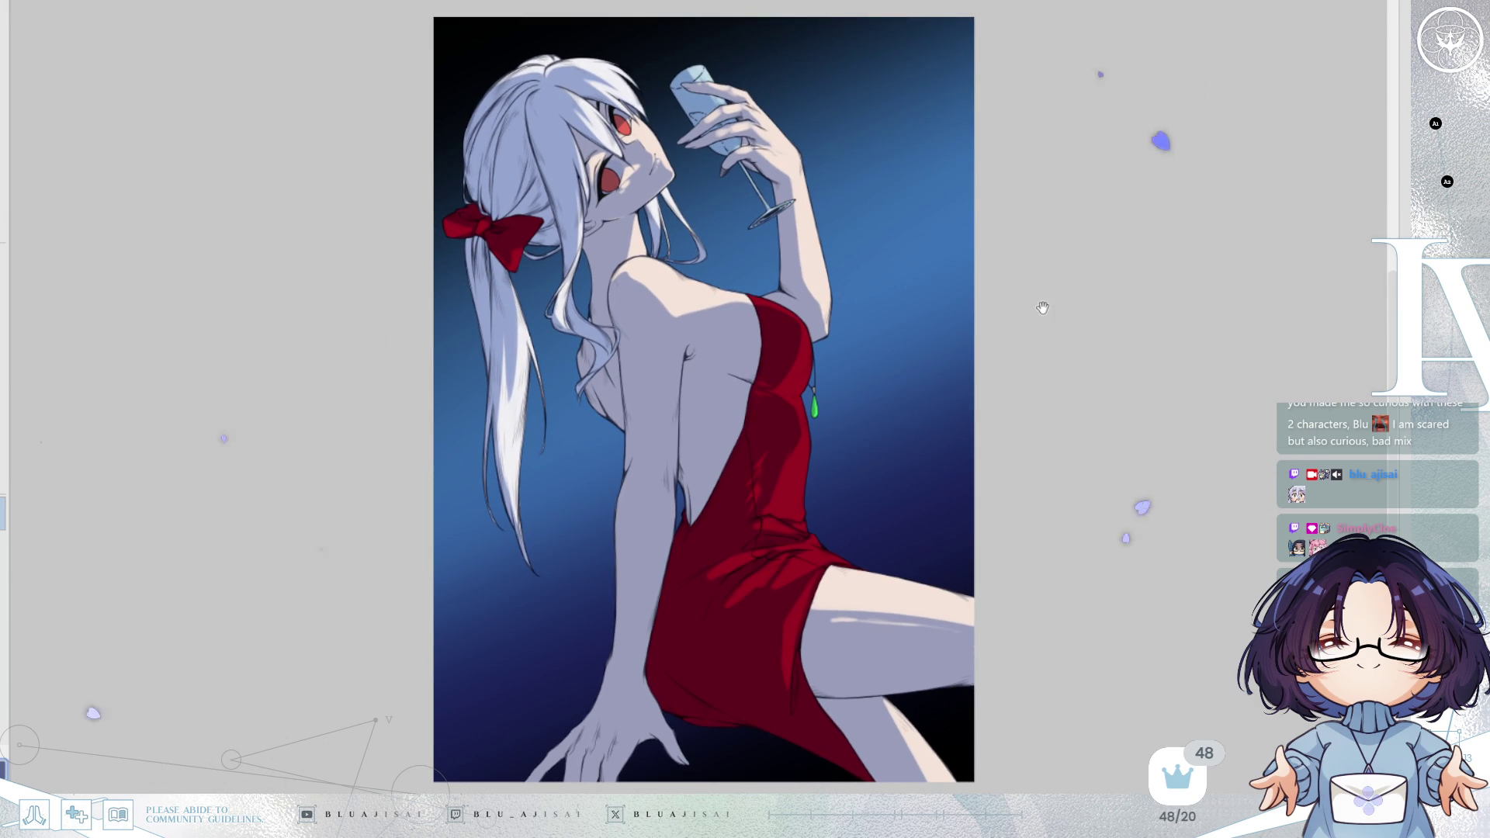